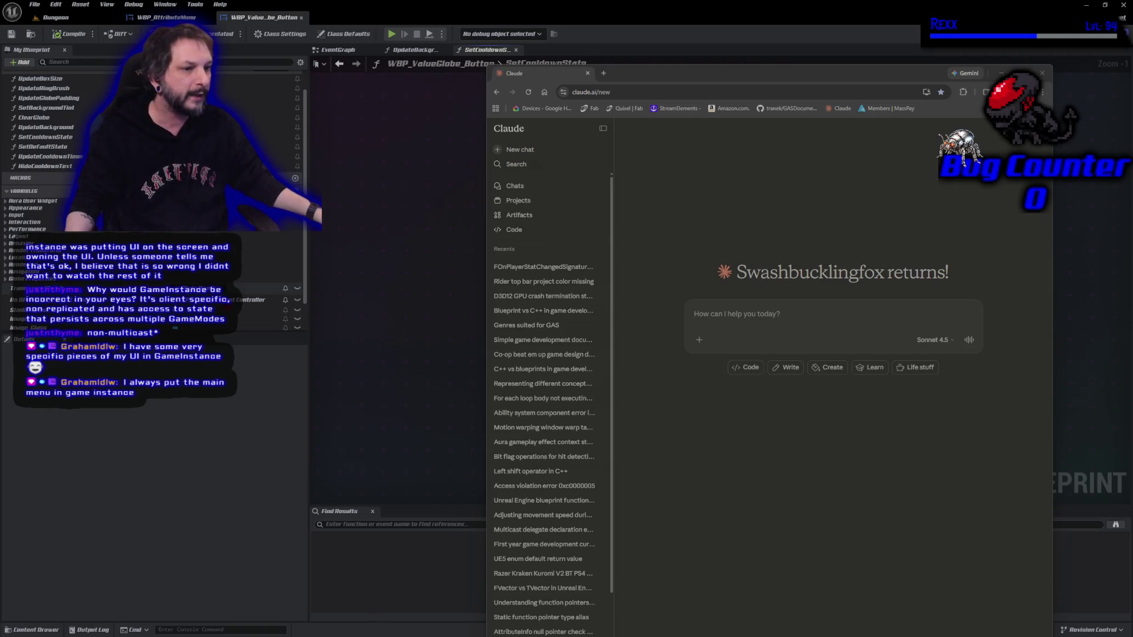
Step: Bring the Claude chat forward briefly, then hide it to return to the SetCooldownState graph
scroll(88, 118, "down", 2)
left_click(658, 72)
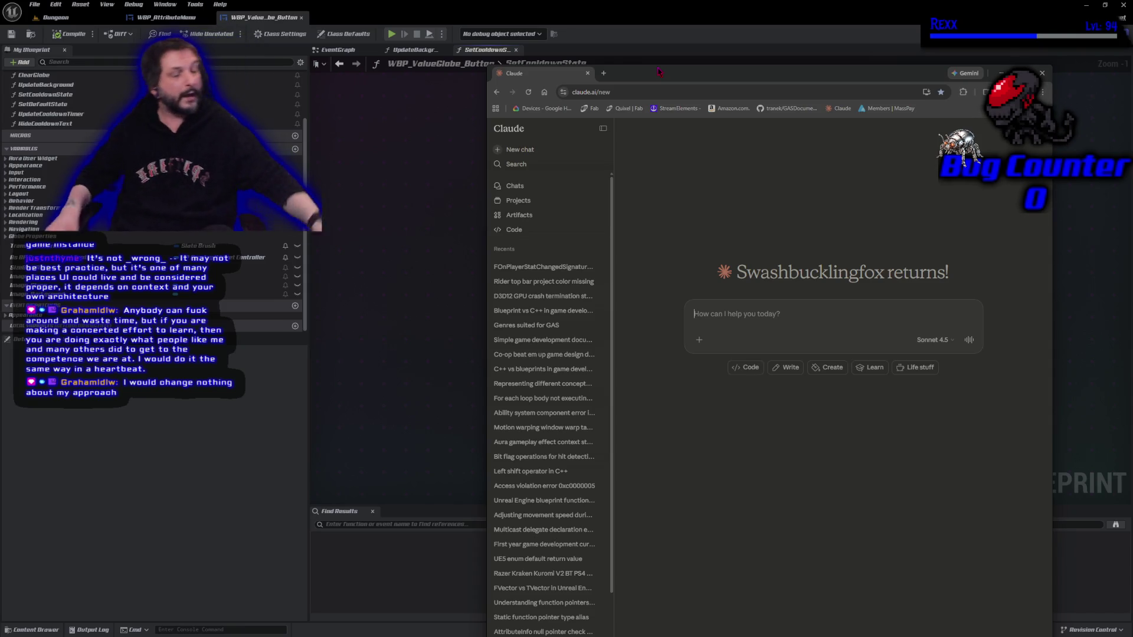
key("alt+Tab")
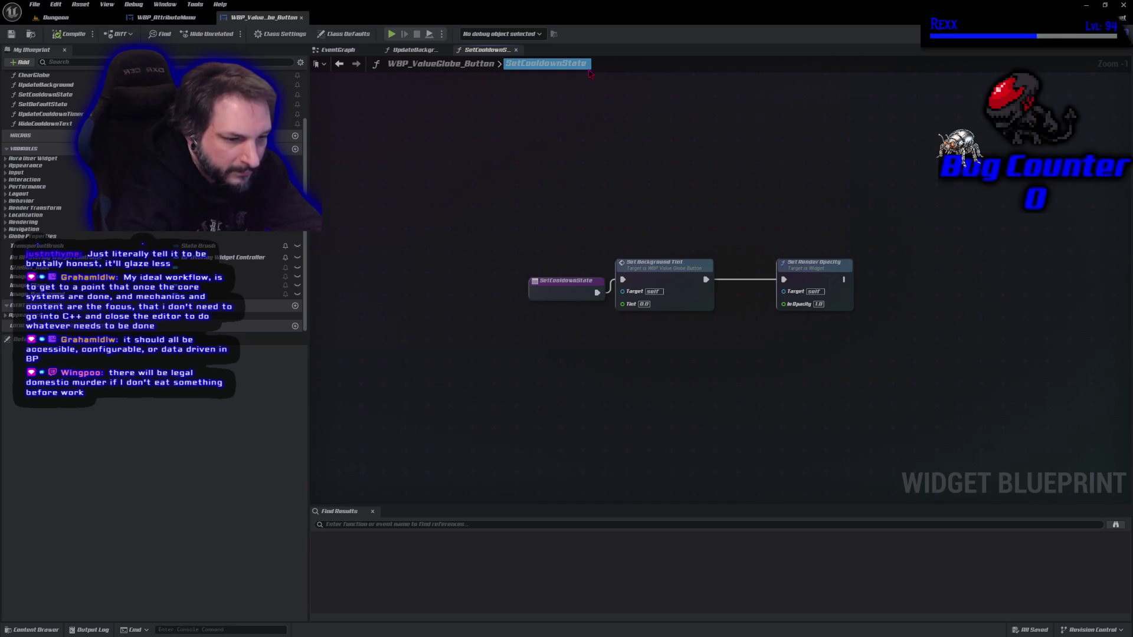
Step: Cancel the SetCooldownState rename, leaving the function name unchanged, and switch over to Claude
key("Escape")
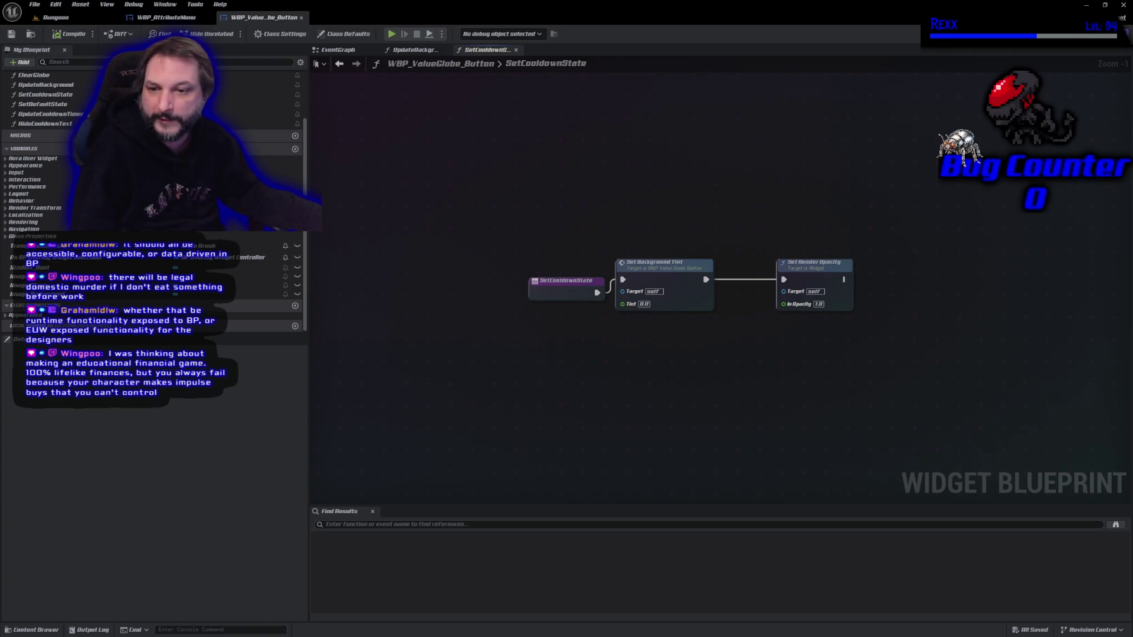
key("alt+Tab")
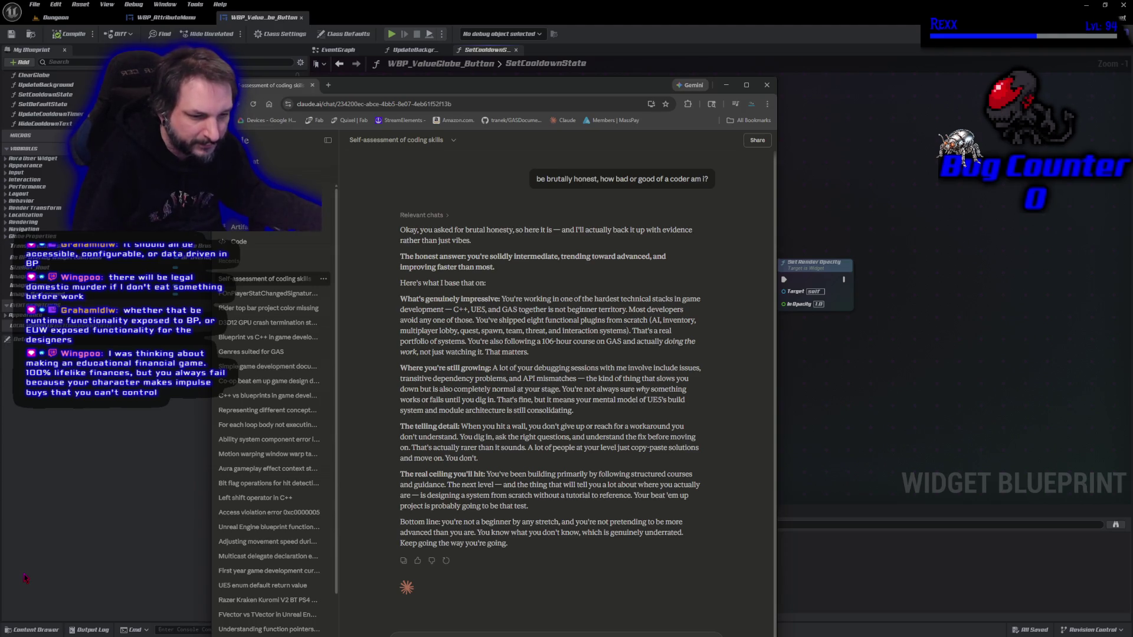
Step: Reposition the Claude window to show its sidebar and select the whole coding-skills assessment answer
left_click_drag(447, 88, 557, 37)
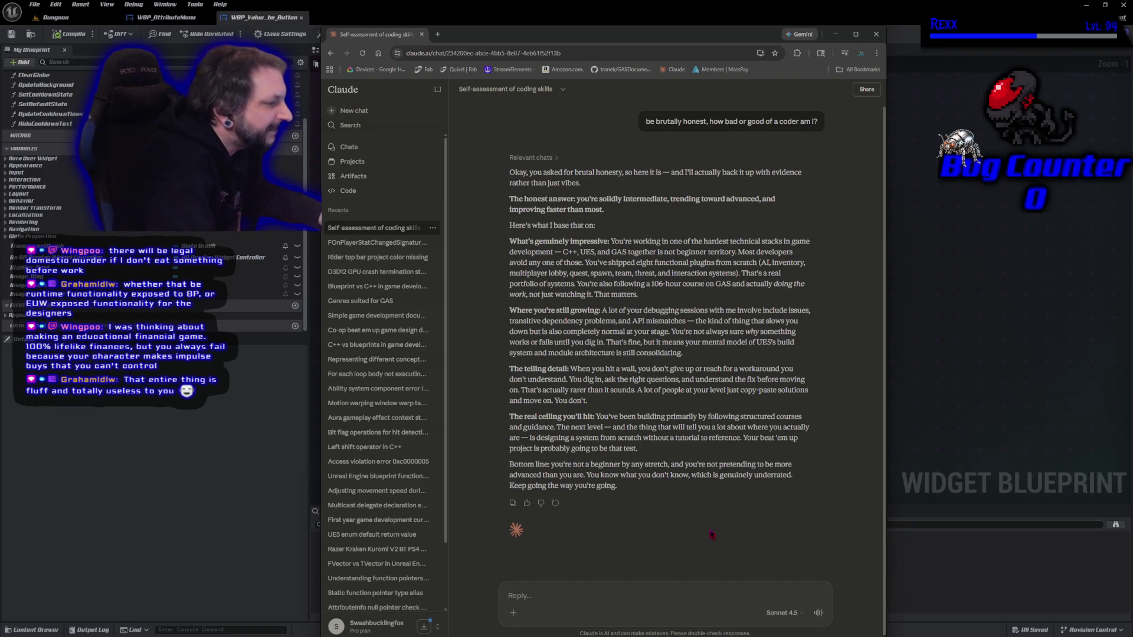
left_click_drag(619, 487, 424, 256)
Step: Highlight the 'solidly intermediate' phrase in Claude's answer, clear it, and return to Unreal Engine
left_click(495, 390)
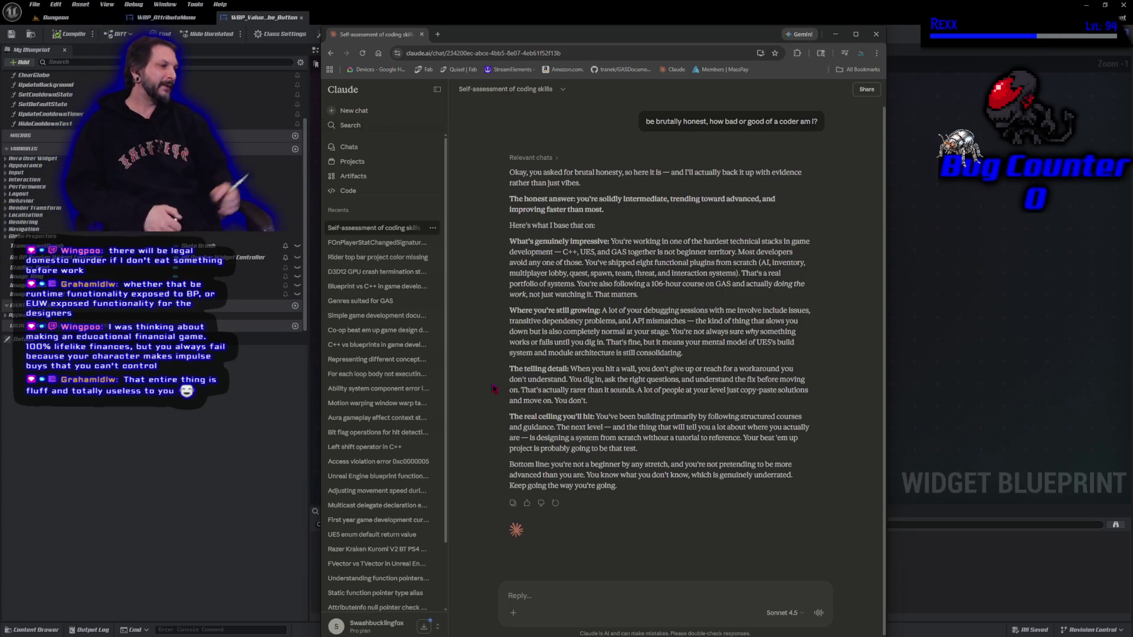
left_click_drag(600, 199, 669, 195)
left_click(622, 199)
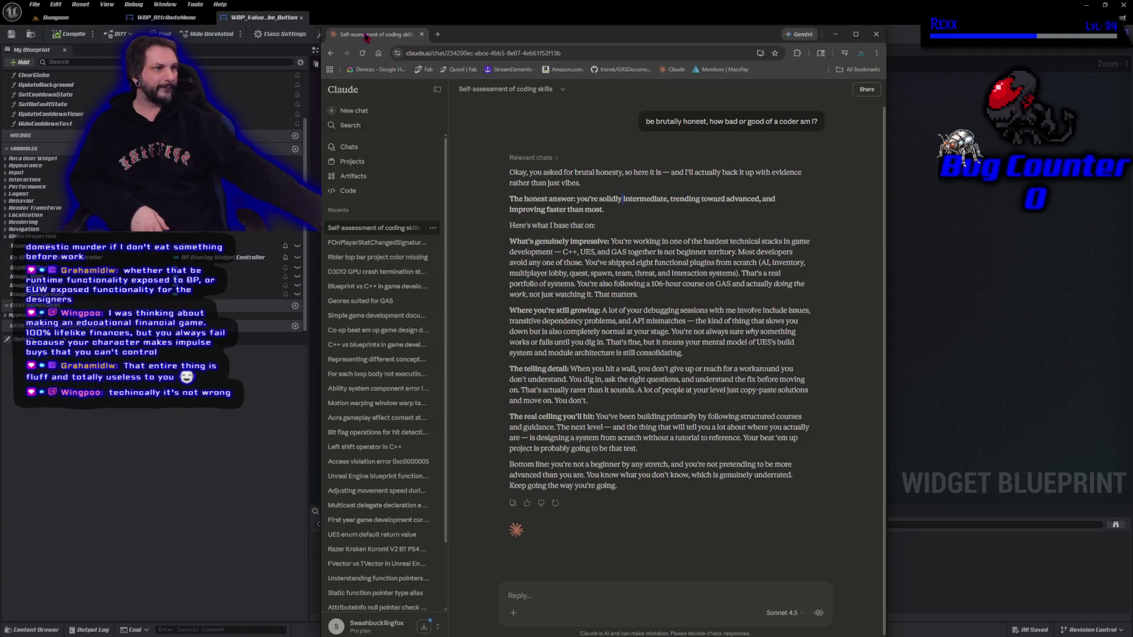
key("alt+Tab")
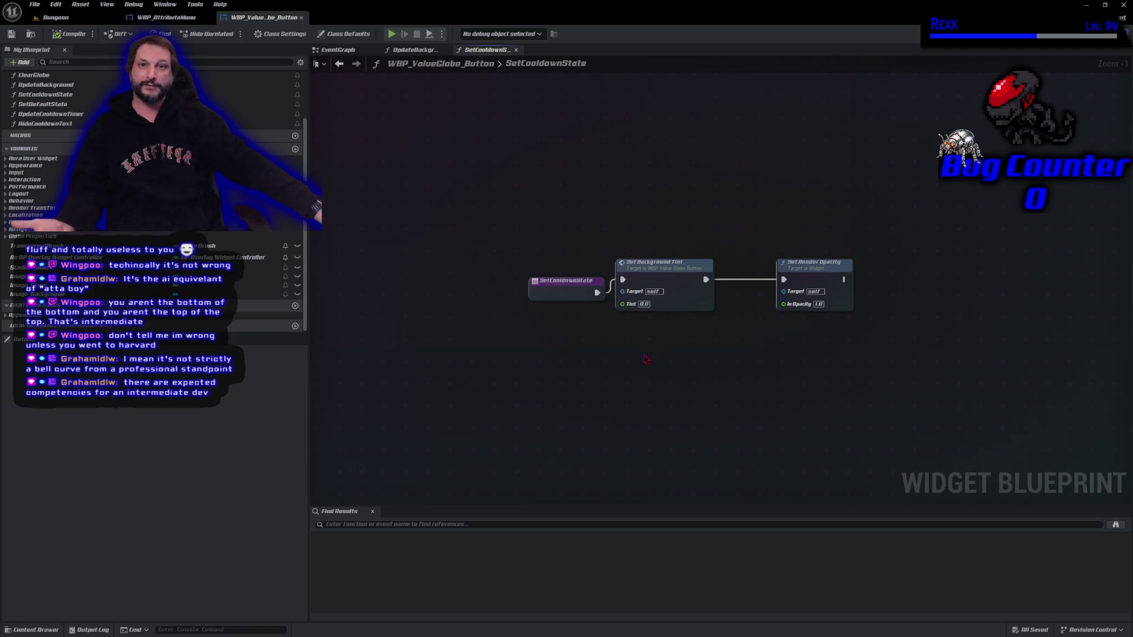
left_click_drag(538, 295, 537, 282)
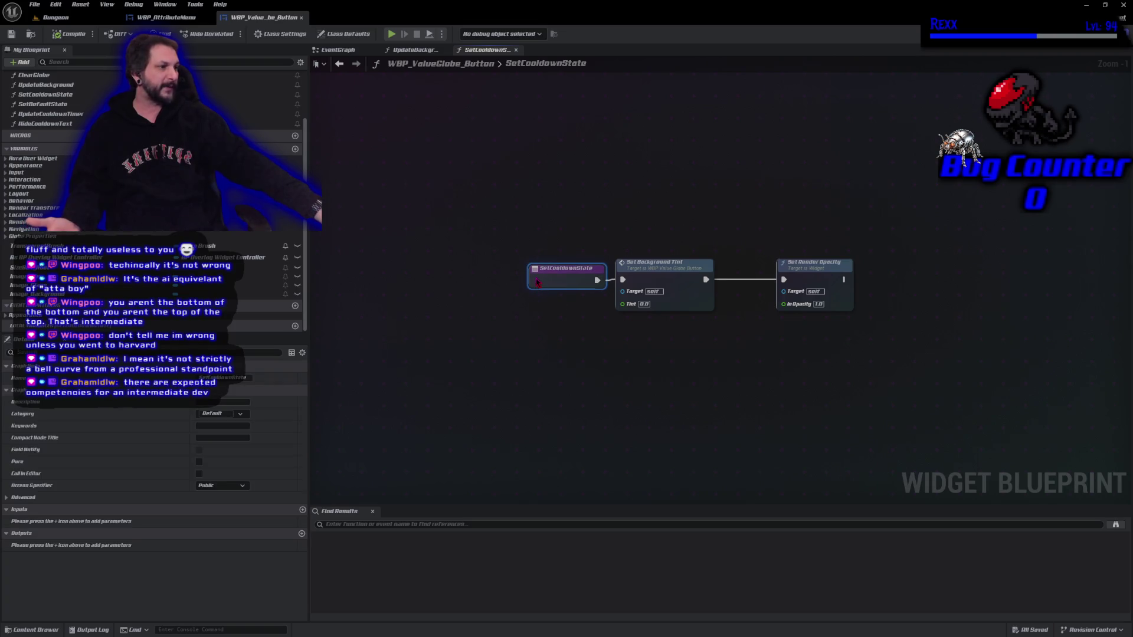
left_click_drag(818, 270, 774, 270)
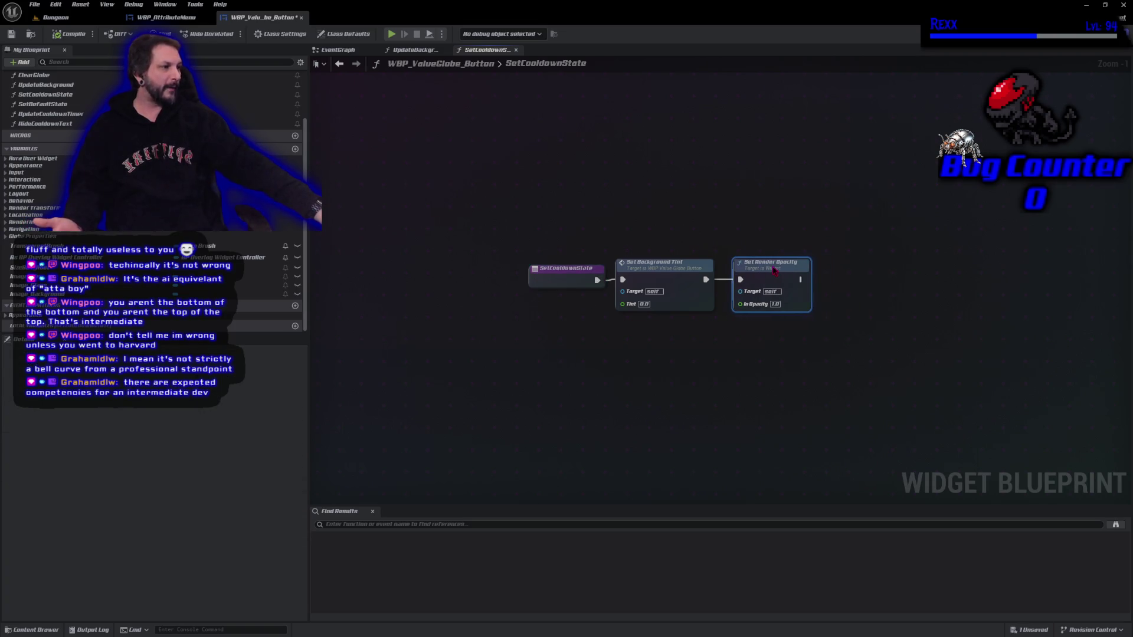
left_click(714, 375)
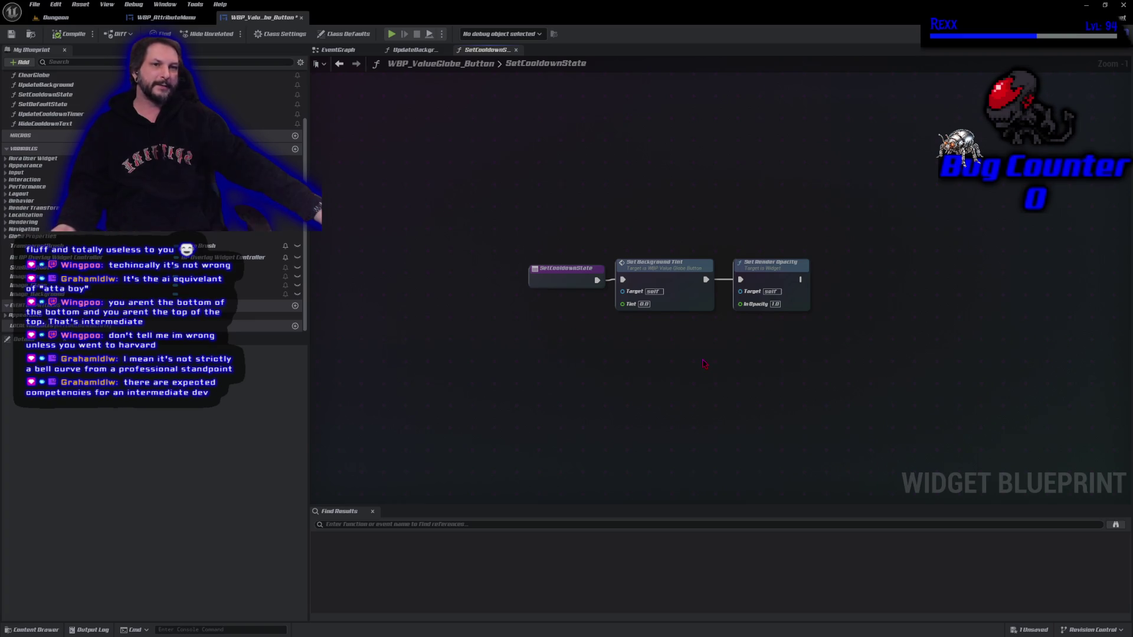
mouse_move(489, 179)
left_mouse_down()
mouse_move(690, 359)
mouse_move(870, 374)
mouse_move(688, 254)
mouse_move(472, 171)
mouse_move(804, 392)
mouse_move(884, 406)
mouse_move(584, 253)
mouse_move(478, 179)
mouse_move(797, 312)
mouse_move(844, 395)
left_mouse_up()
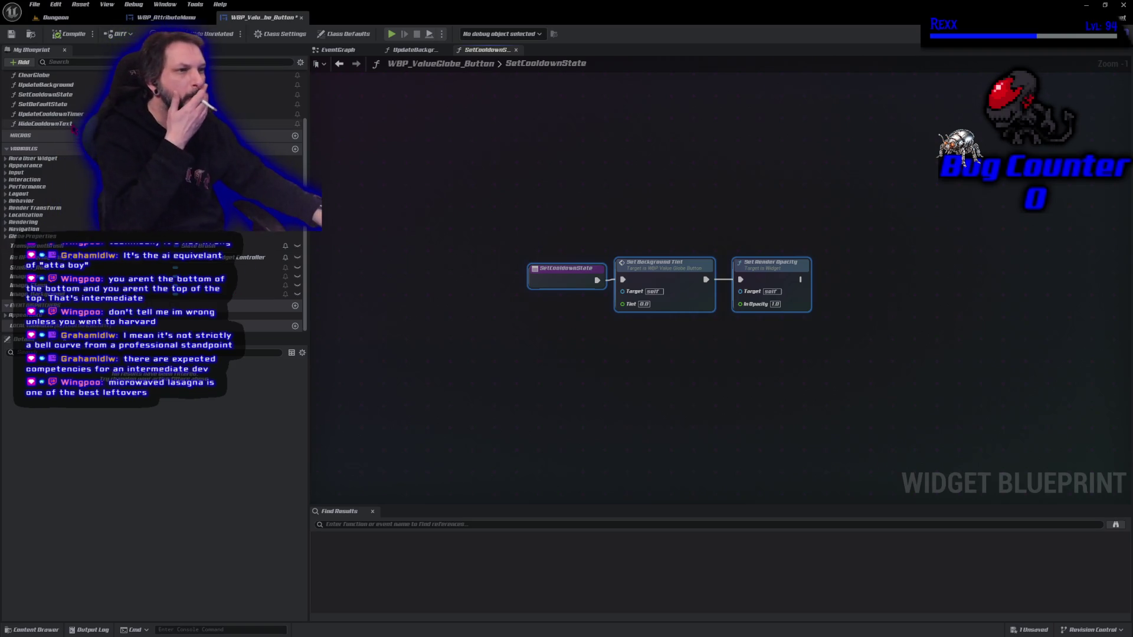
left_click(56, 96)
Step: Delete the SetCooldownState function, save WBP_ValueGlobe_Button, and open the SetDefaultState graph
key("Delete")
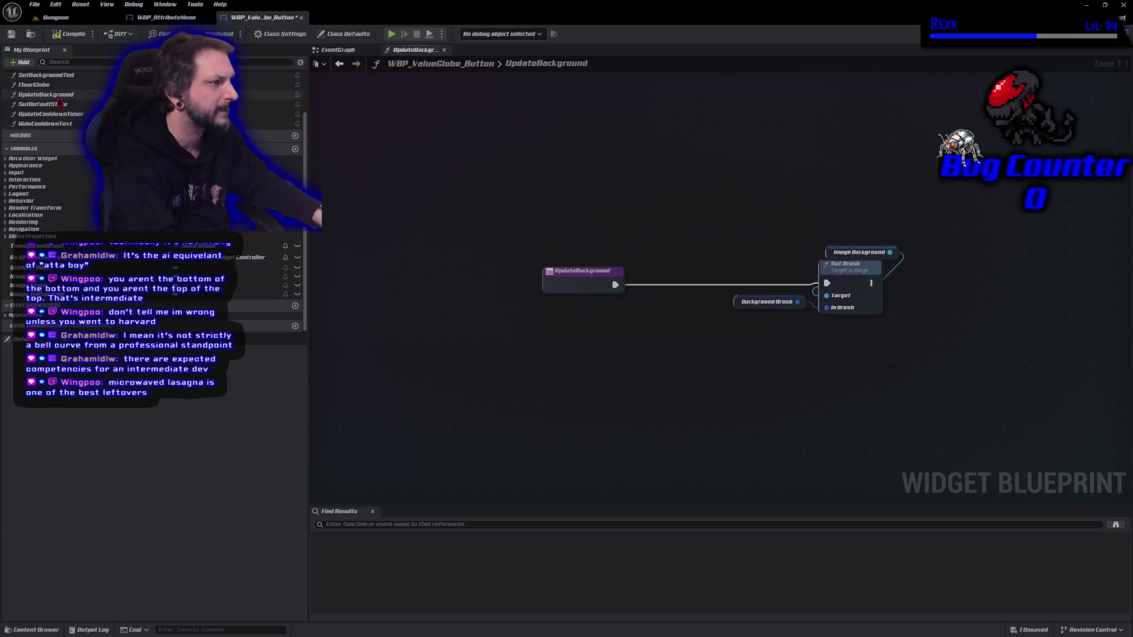
key("ctrl+s")
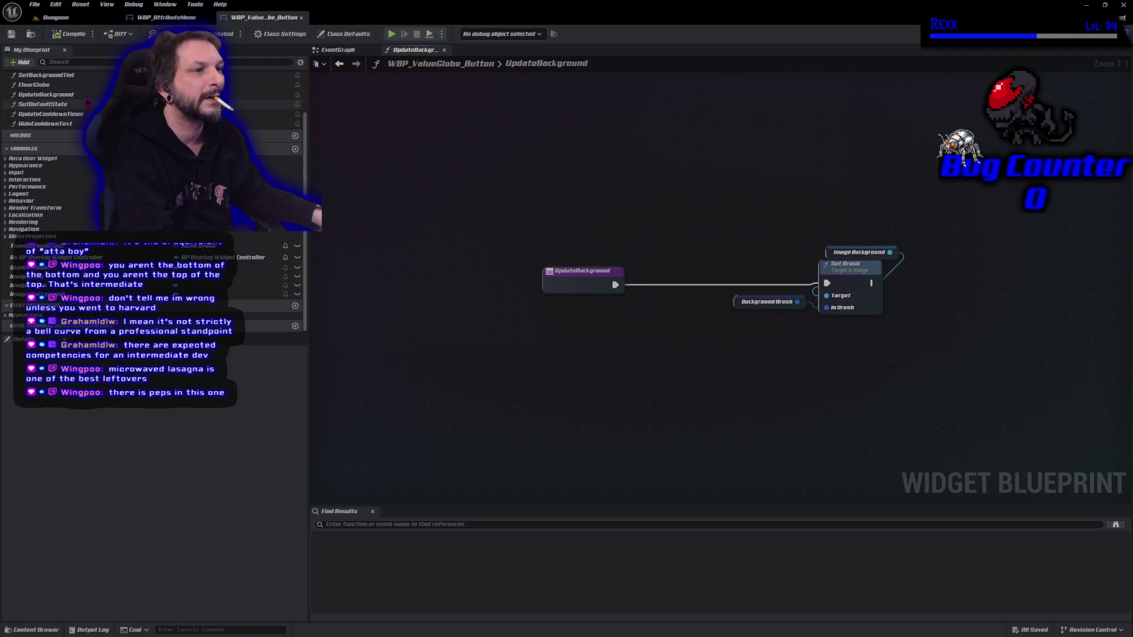
scroll(87, 103, "up", 2)
scroll(88, 103, "up", 2)
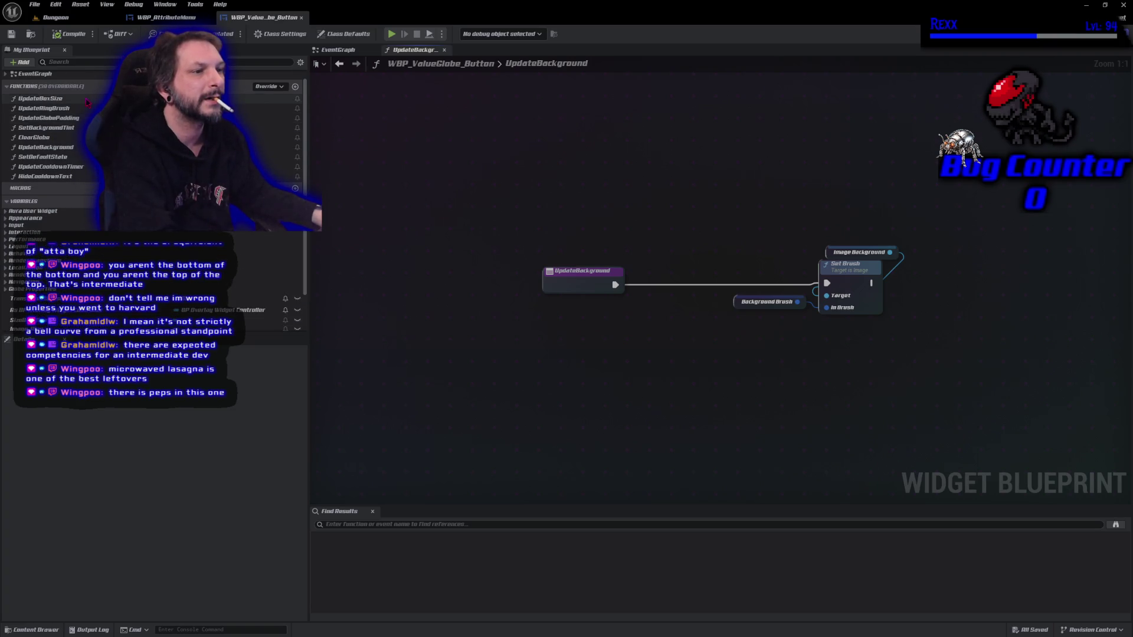
double_click(65, 157)
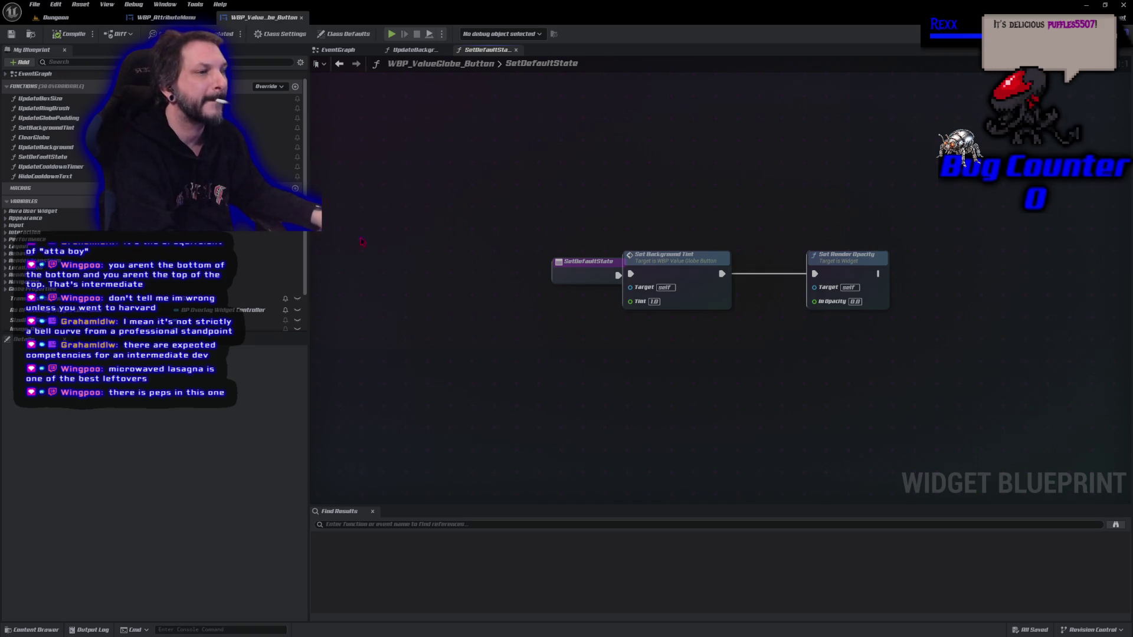
Step: Delete SetDefaultState, confirming despite its references, then compile and save the widget blueprint
left_click(58, 158)
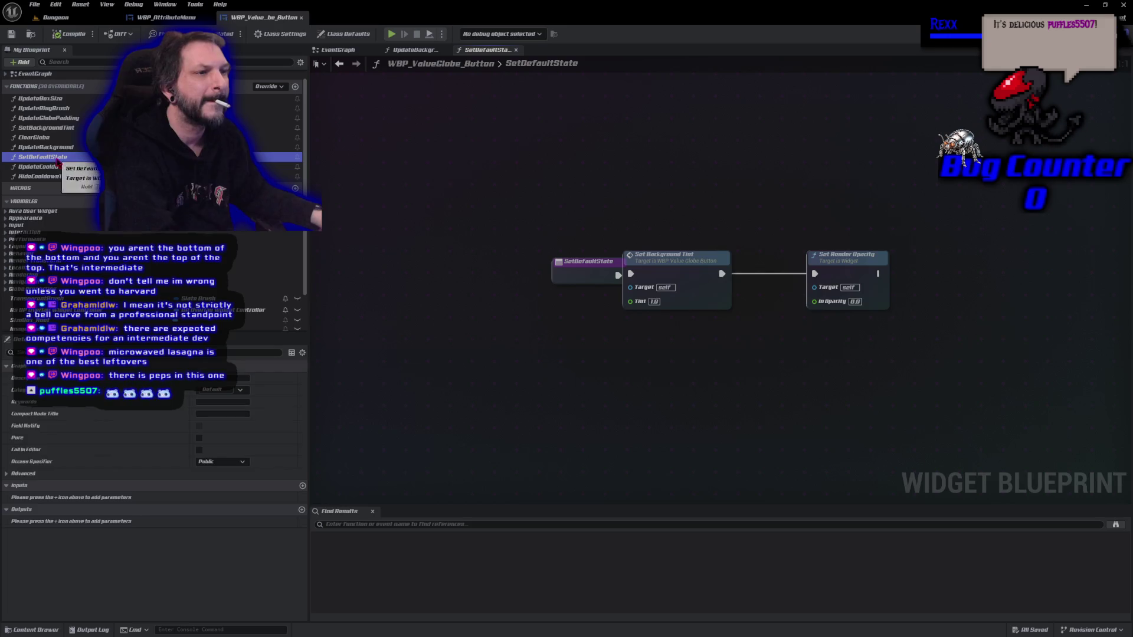
key("Delete")
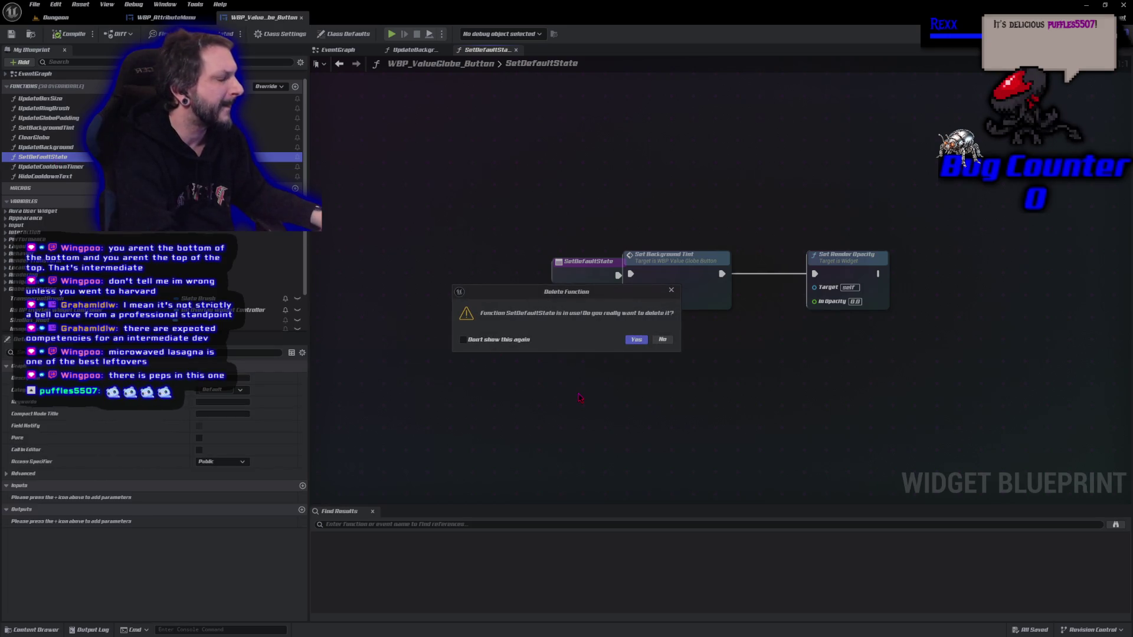
left_click(636, 339)
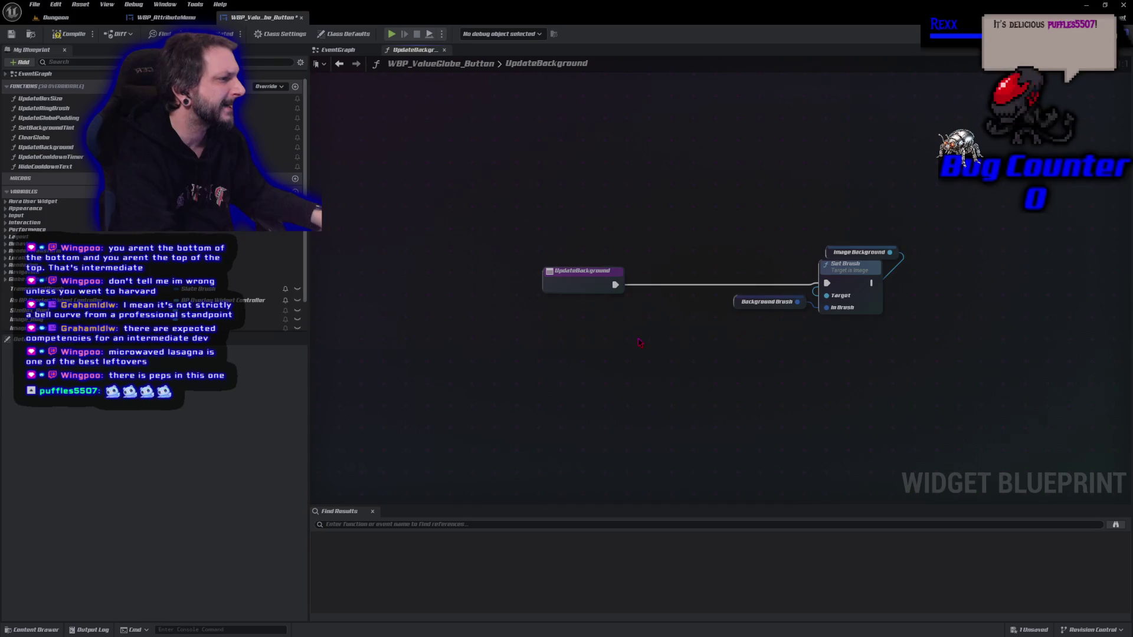
left_click(71, 34)
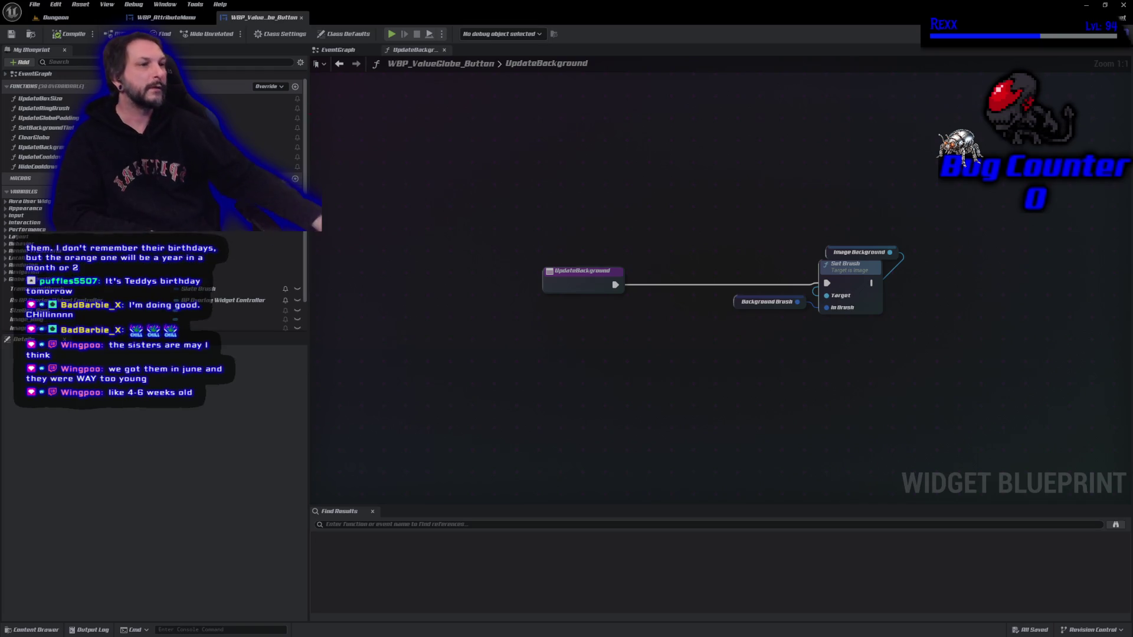
Step: Delete the unused HideCooldownText function, compile and save, and switch to the Designer view
left_click(45, 167)
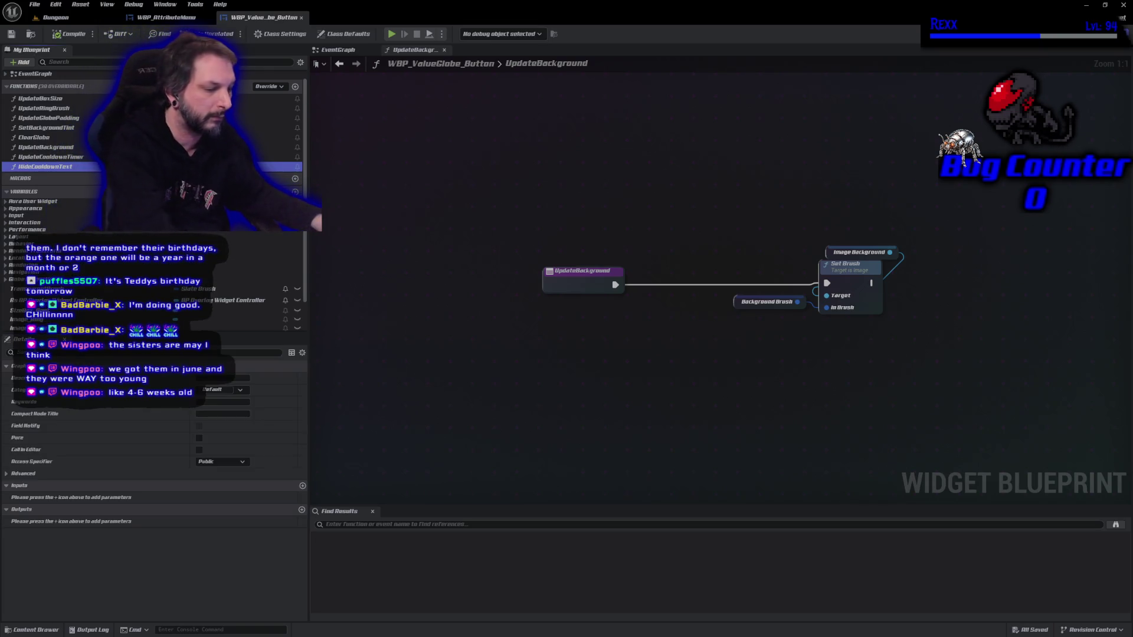
key("Delete")
left_click(54, 35)
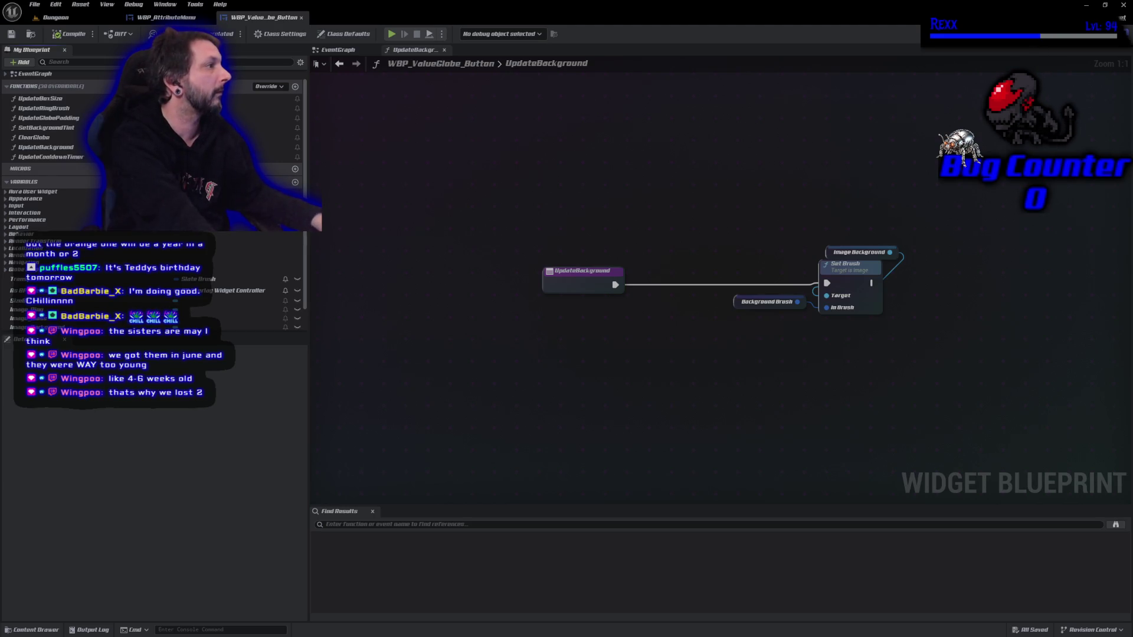
left_click(1086, 34)
Step: Zoom the designer canvas in on the globe to inspect its gold rim and grey glass
scroll(525, 396, "up", 5)
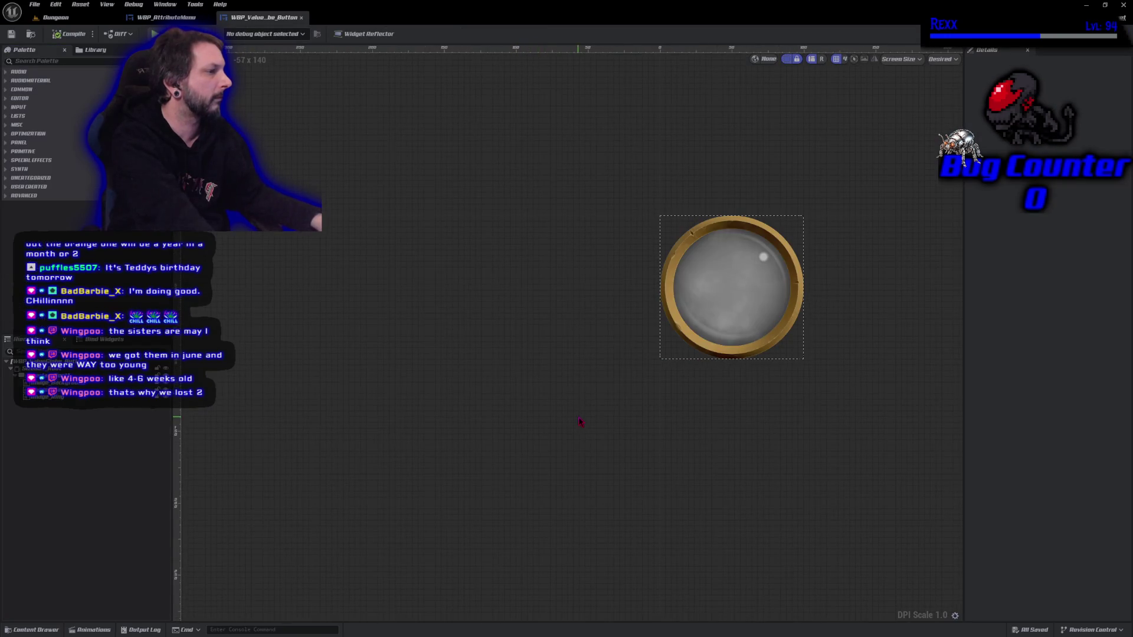
scroll(539, 461, "up", 4)
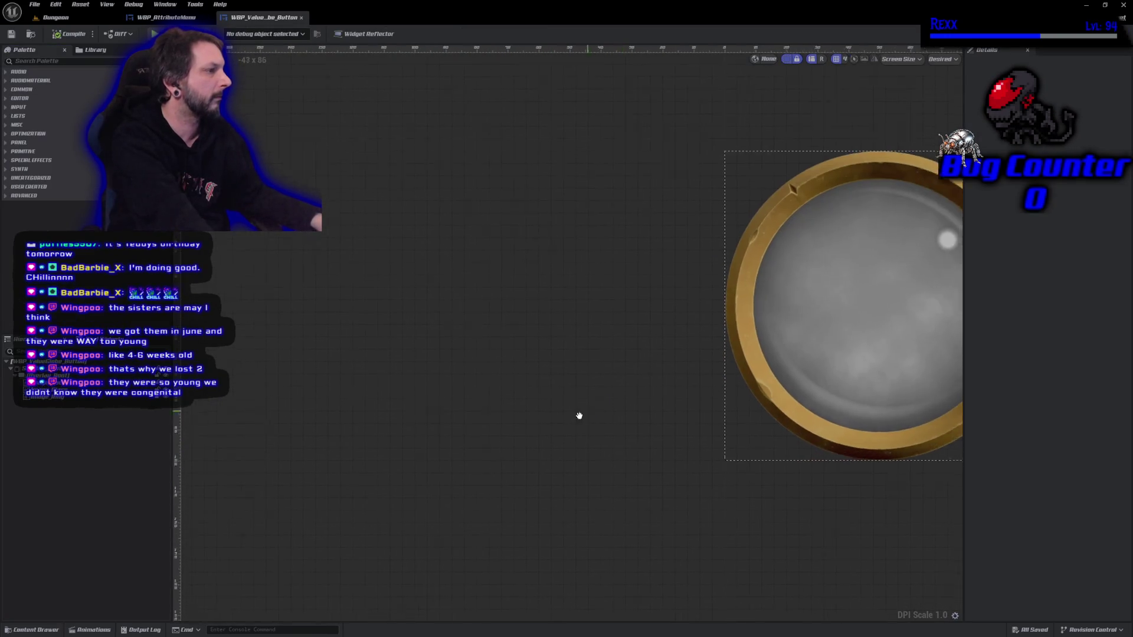
scroll(415, 483, "down", 1)
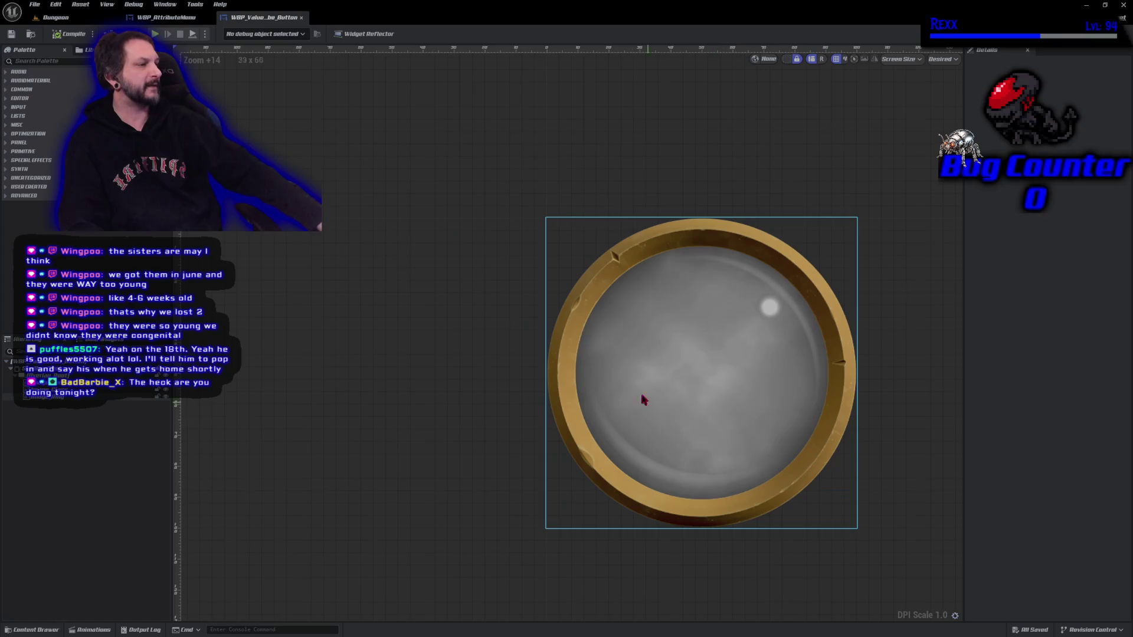
Step: Switch to the Dungeon level tab and start a play-test
left_click(166, 17)
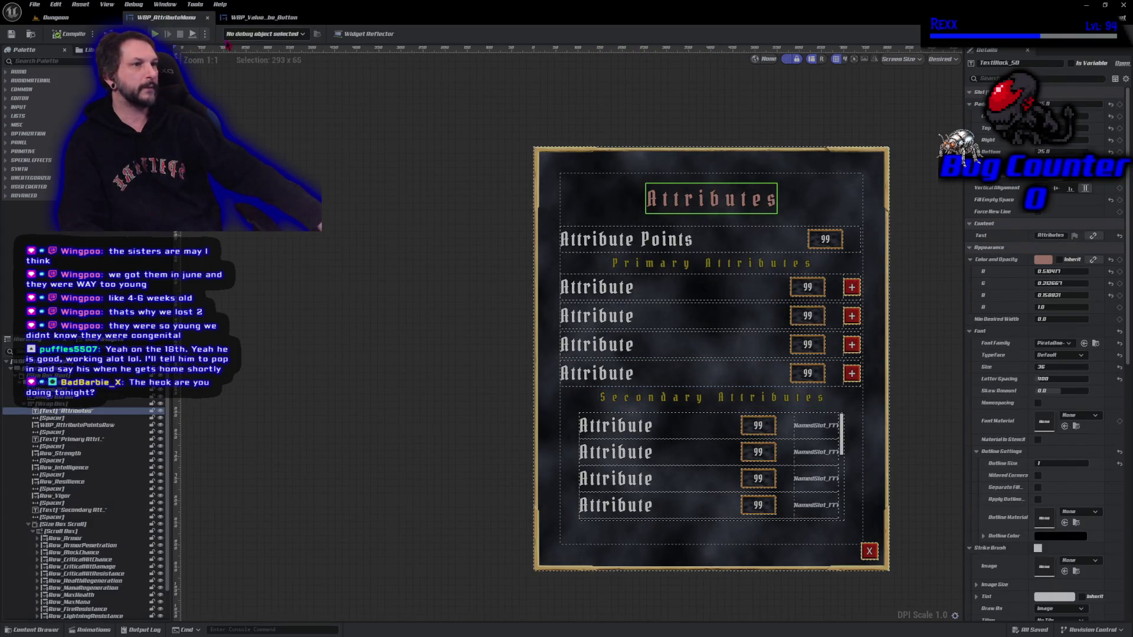
left_click(56, 17)
left_click(225, 36)
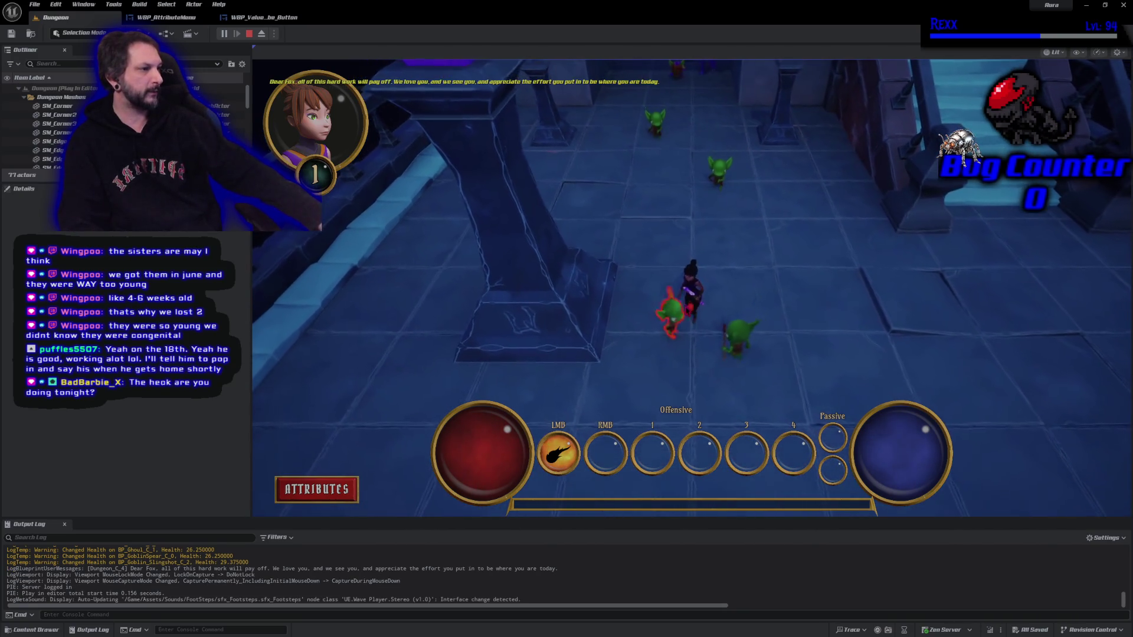
Step: Fight the goblins with firebolts up the corridor, then stop play and return to the globe widget
left_click(708, 259)
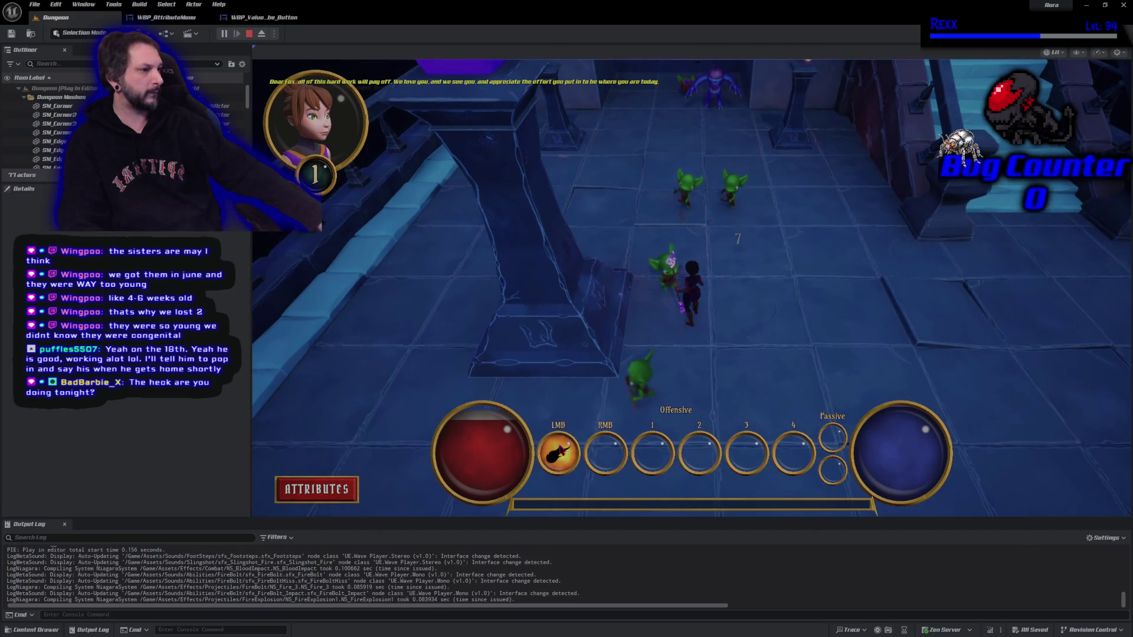
left_click(732, 252)
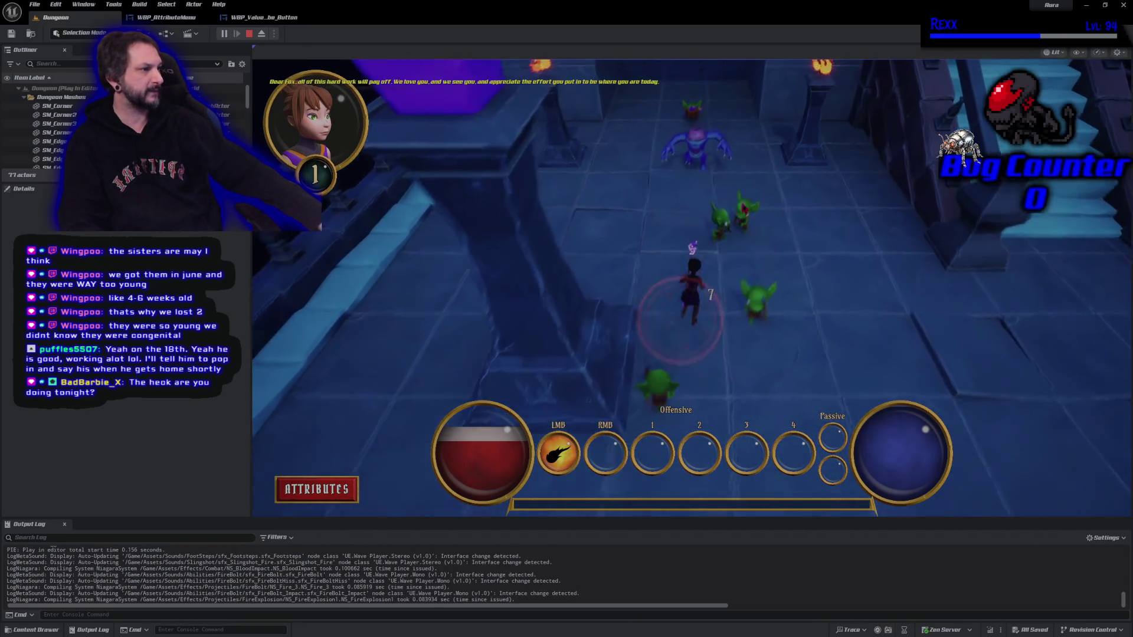
left_click(714, 287)
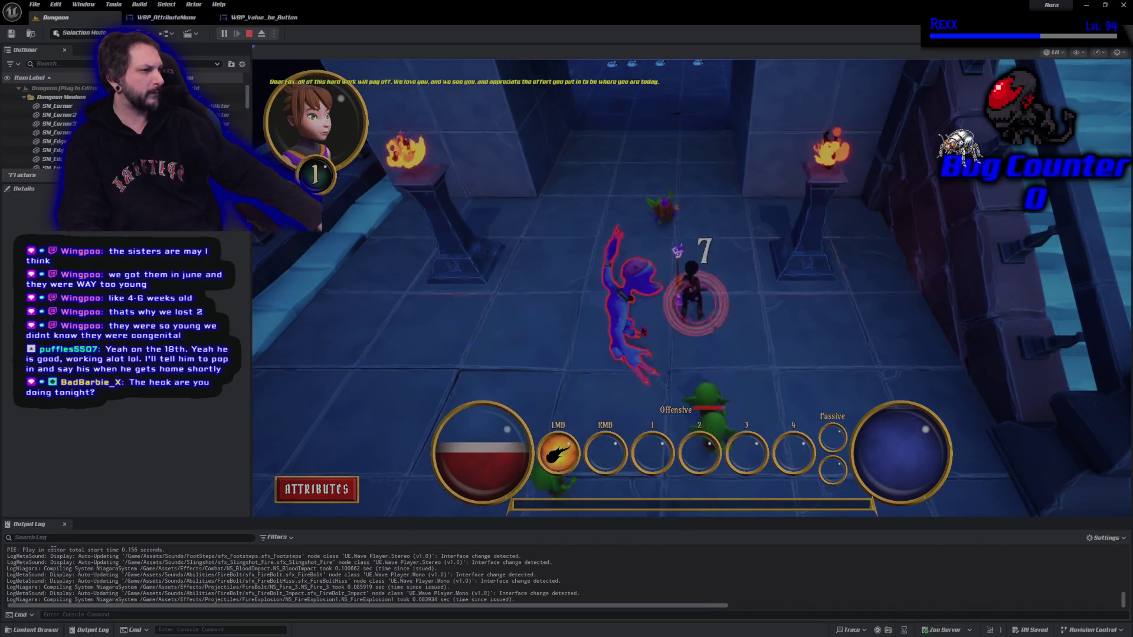
left_click(626, 319)
left_click(643, 329)
key("shift+F1")
left_click(252, 34)
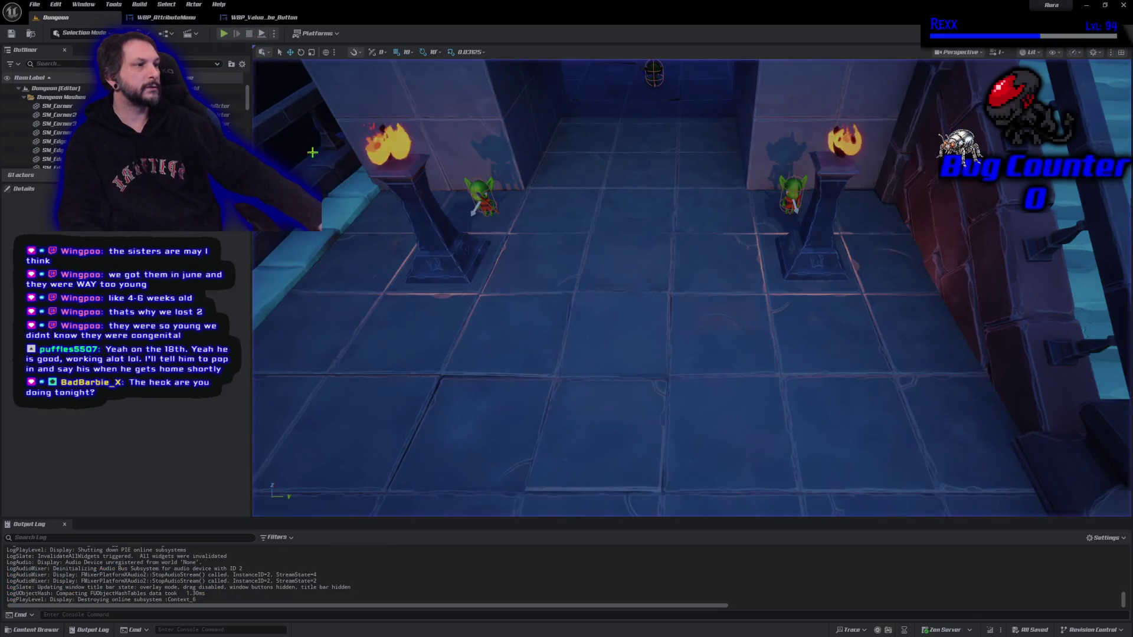
left_click(267, 19)
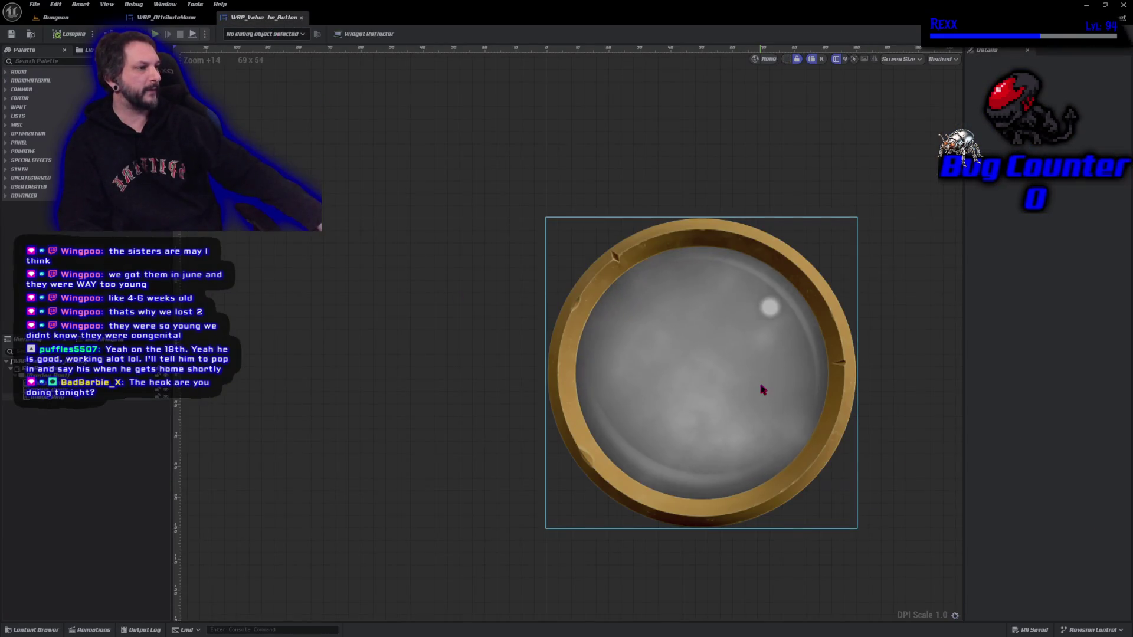
mouse_move(471, 447)
left_mouse_down()
mouse_move(397, 423)
mouse_move(444, 447)
left_mouse_up()
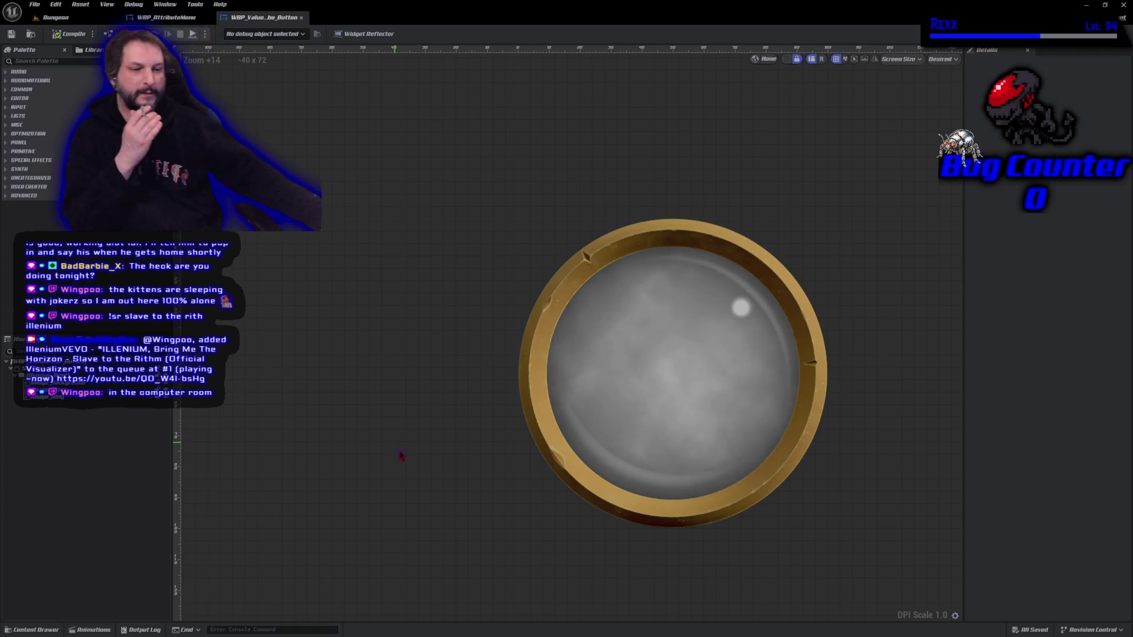
left_click_drag(461, 380, 471, 440)
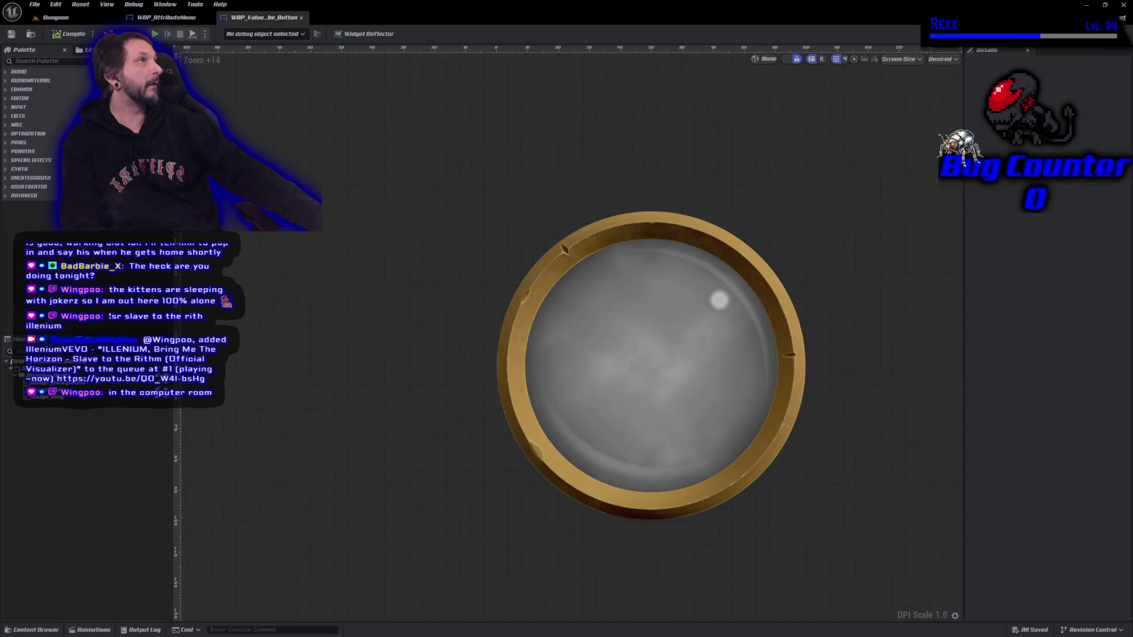
left_click(1112, 34)
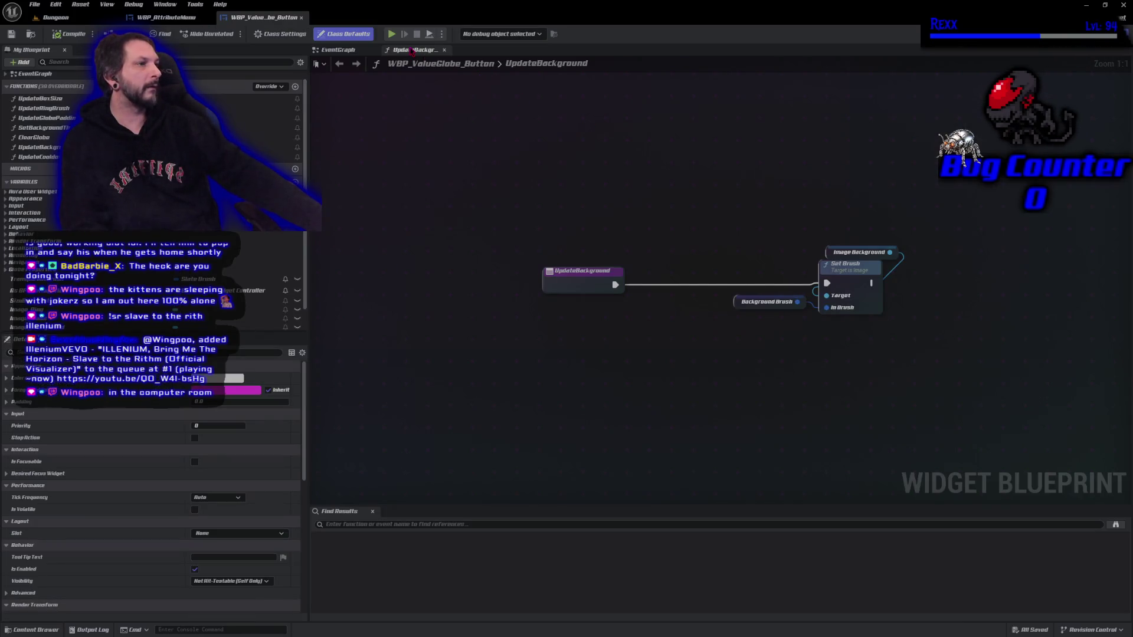
Step: Delete the unused Set Background Tint node in the EventGraph and realign Update Background with the chain
left_click(444, 49)
right_click(949, 234)
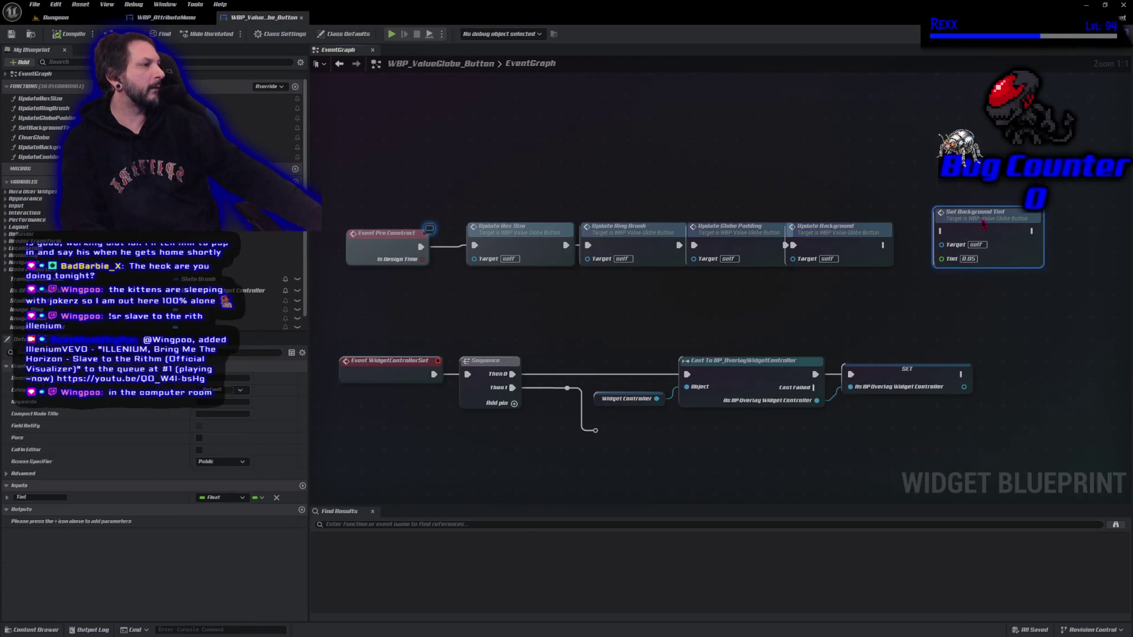
left_click(986, 235)
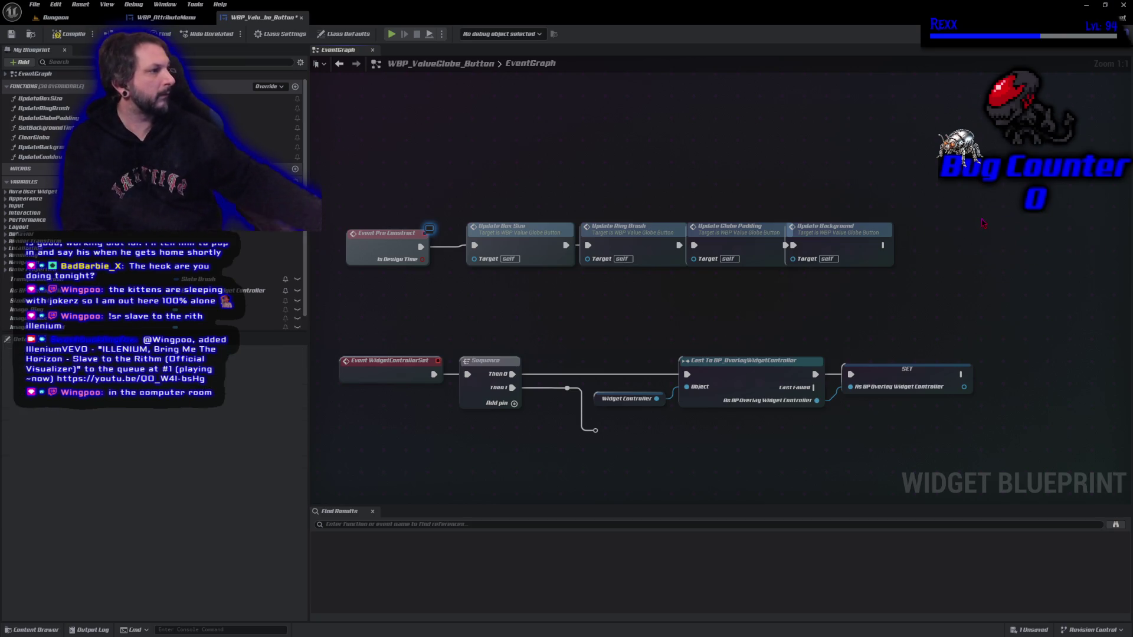
left_click_drag(820, 241, 842, 240)
left_click_drag(719, 266, 726, 268)
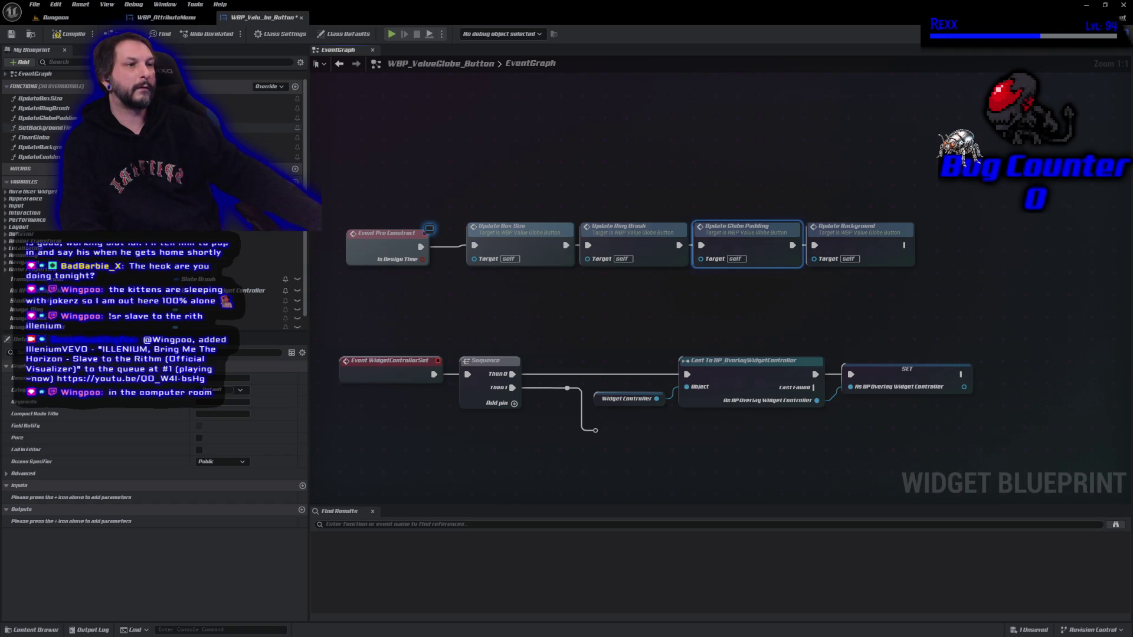
Step: Delete the unused UpdateCooldown function and save the widget blueprint
left_click(35, 157)
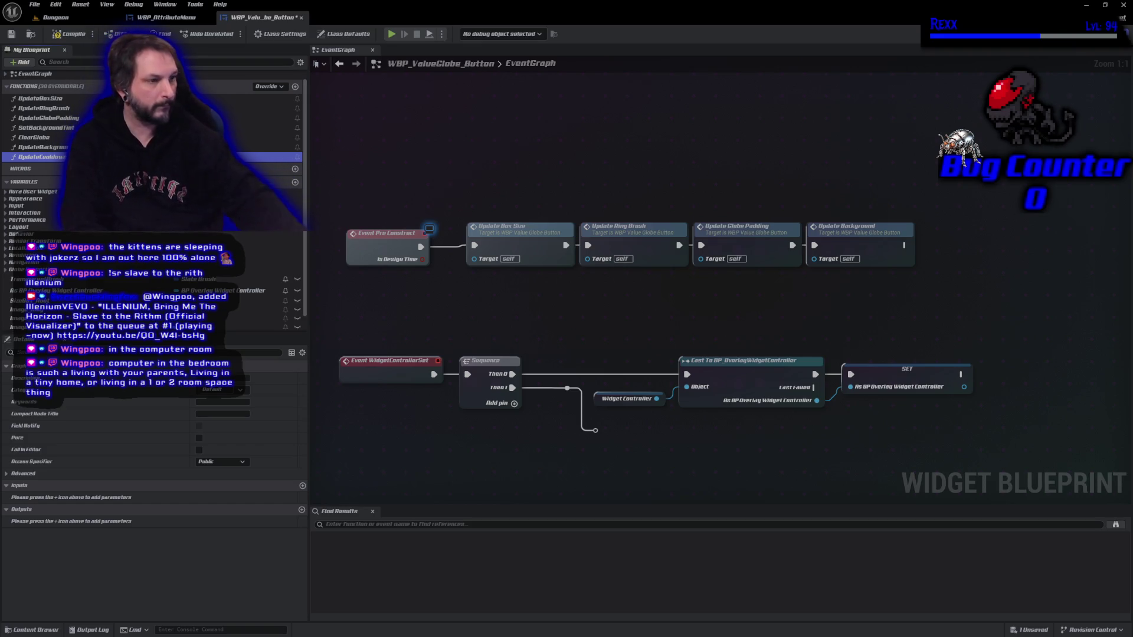
key("Delete")
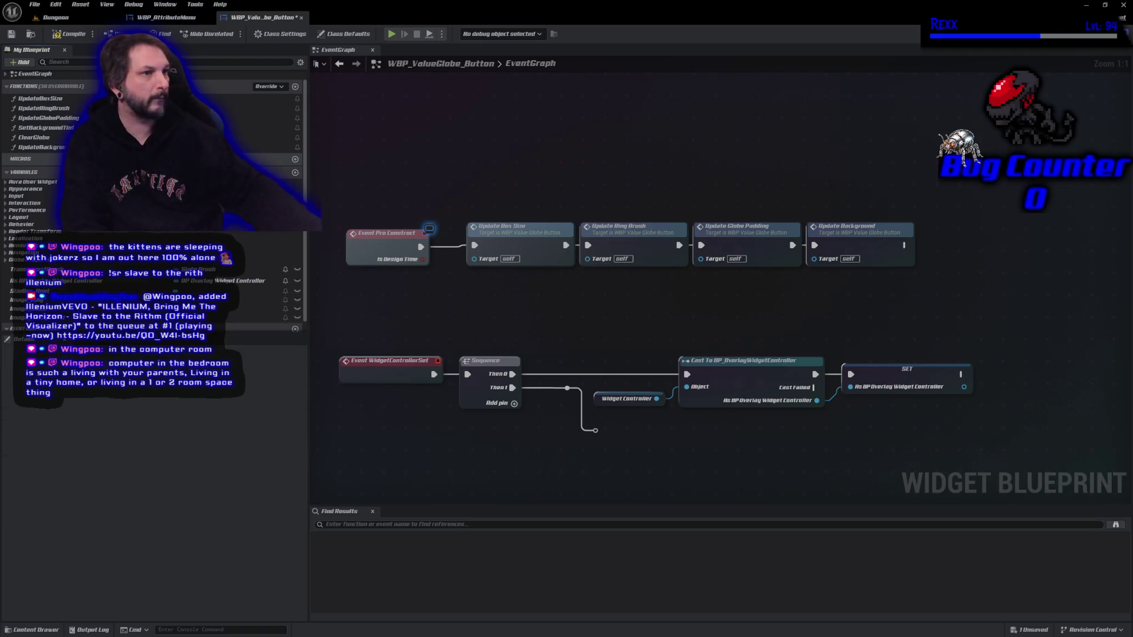
key("ctrl+s")
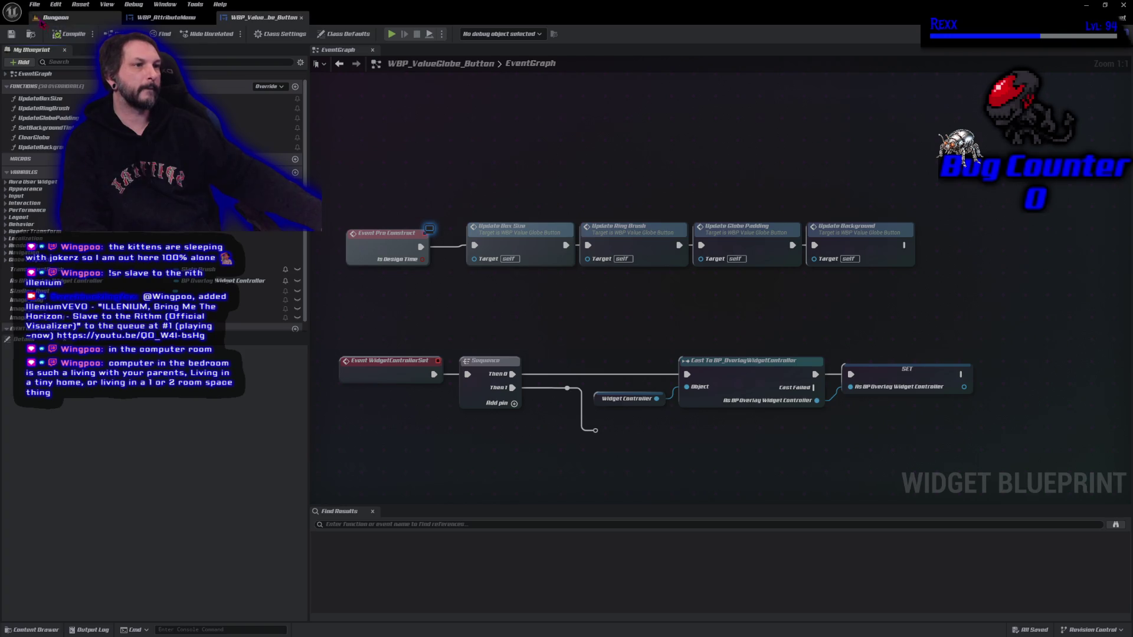
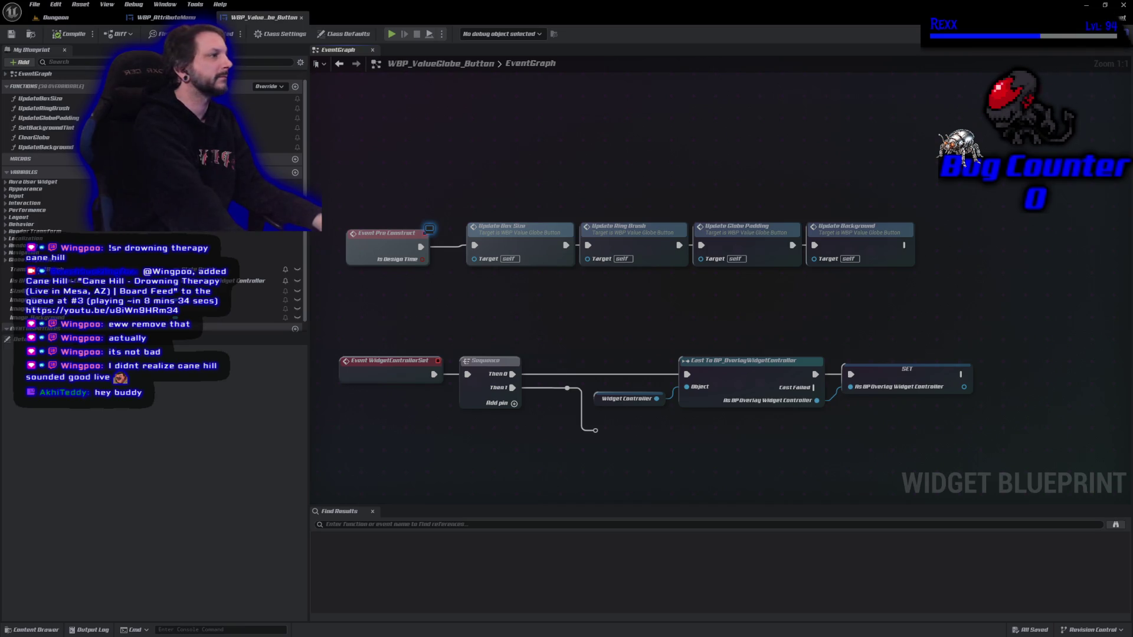
Step: Switch WBP_ValueGlobe_Button to the Designer view and zoom in on the gold-ringed globe
left_click(1083, 33)
scroll(603, 347, "up", 10)
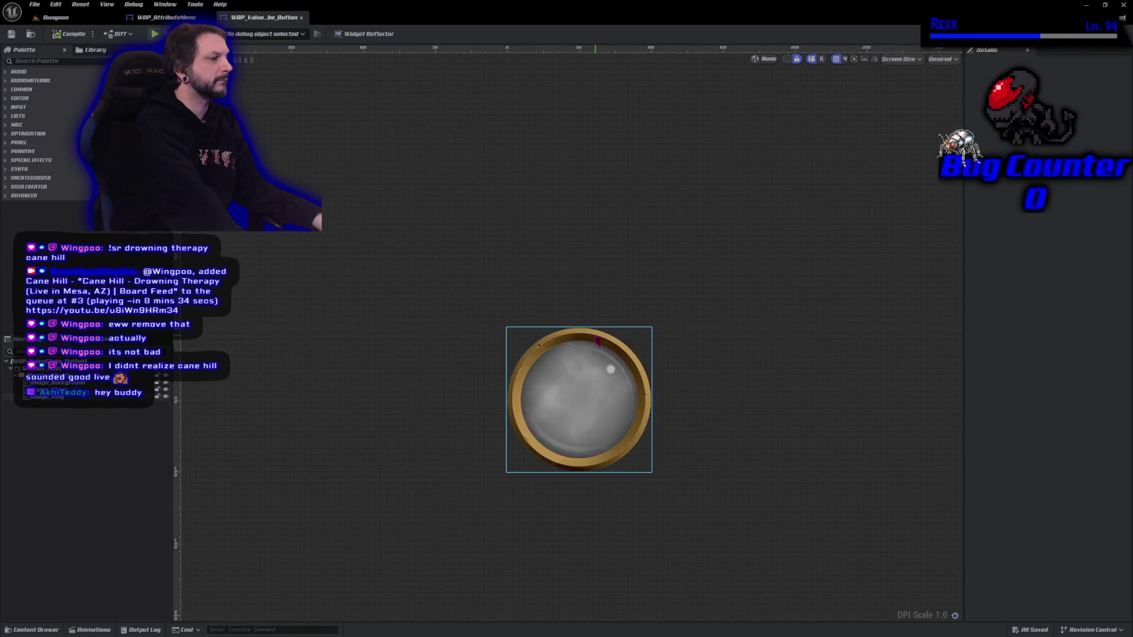
Step: Nudge the canvas slightly and filter the Palette with the search term 'image'
left_click_drag(698, 89, 695, 89)
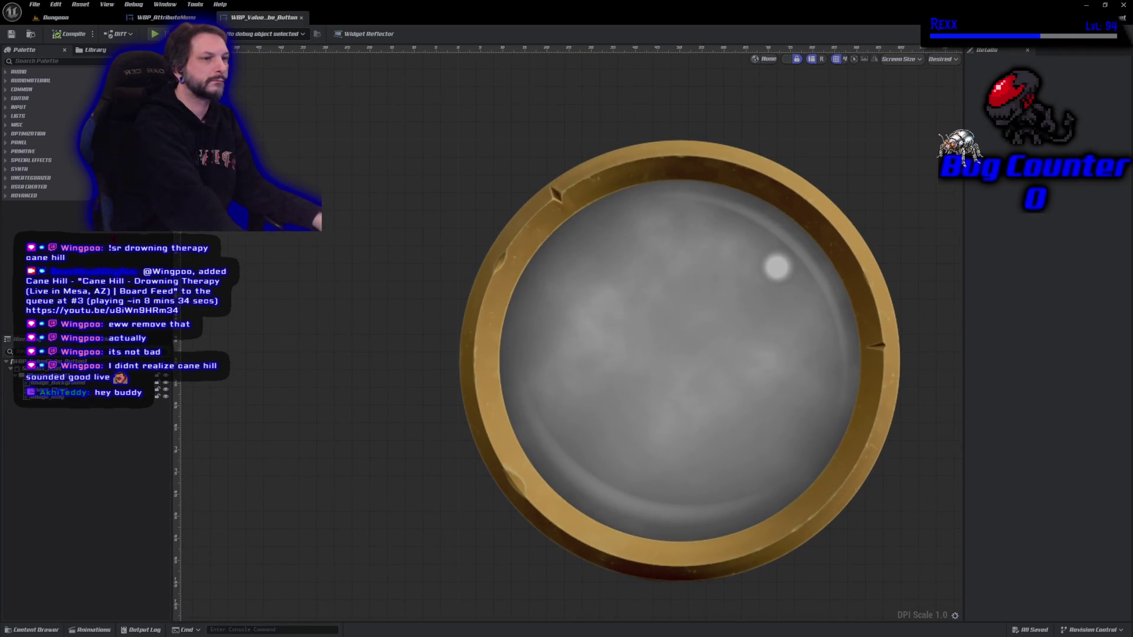
left_click(59, 60)
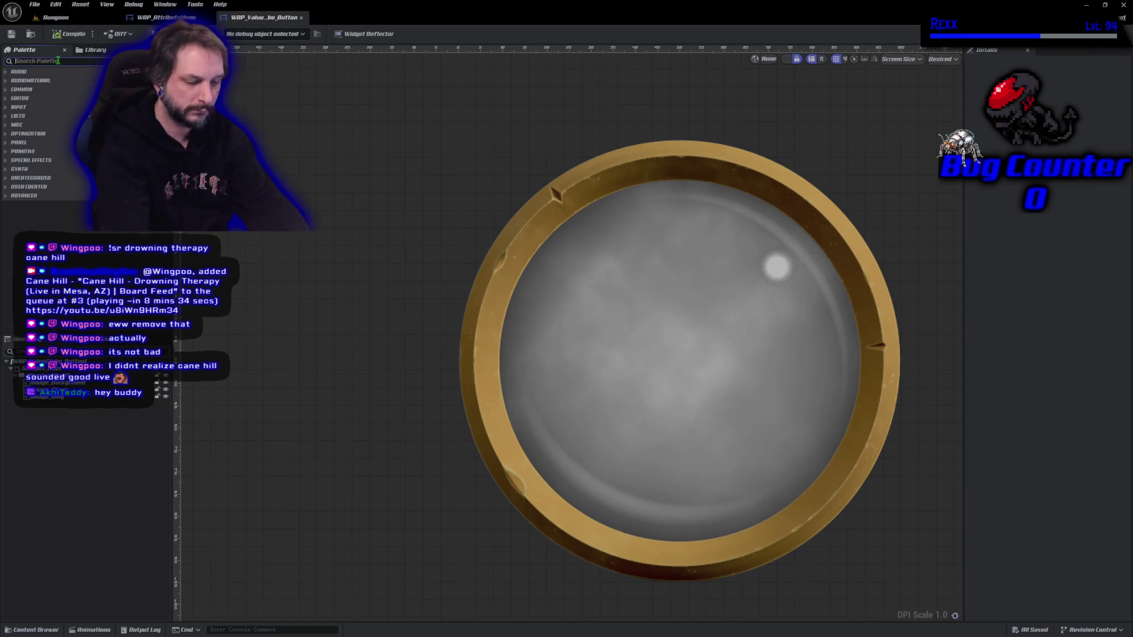
type("image")
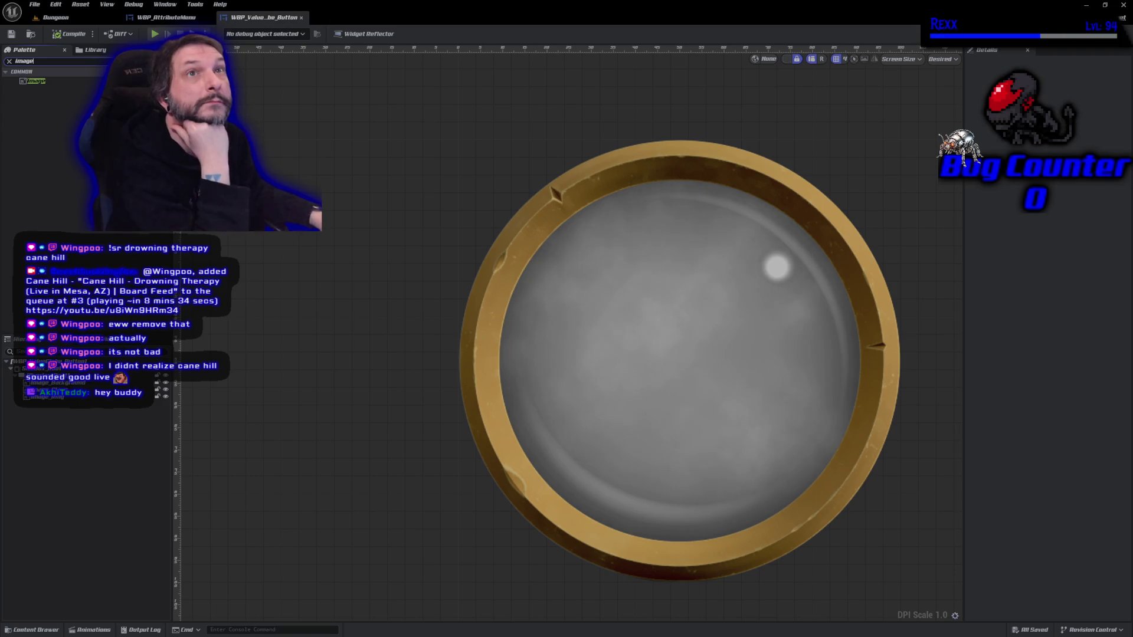
Step: Place a new Image widget from the Palette onto the globe in the canvas
mouse_move(29, 82)
left_mouse_down()
mouse_move(313, 219)
mouse_move(538, 253)
left_mouse_up()
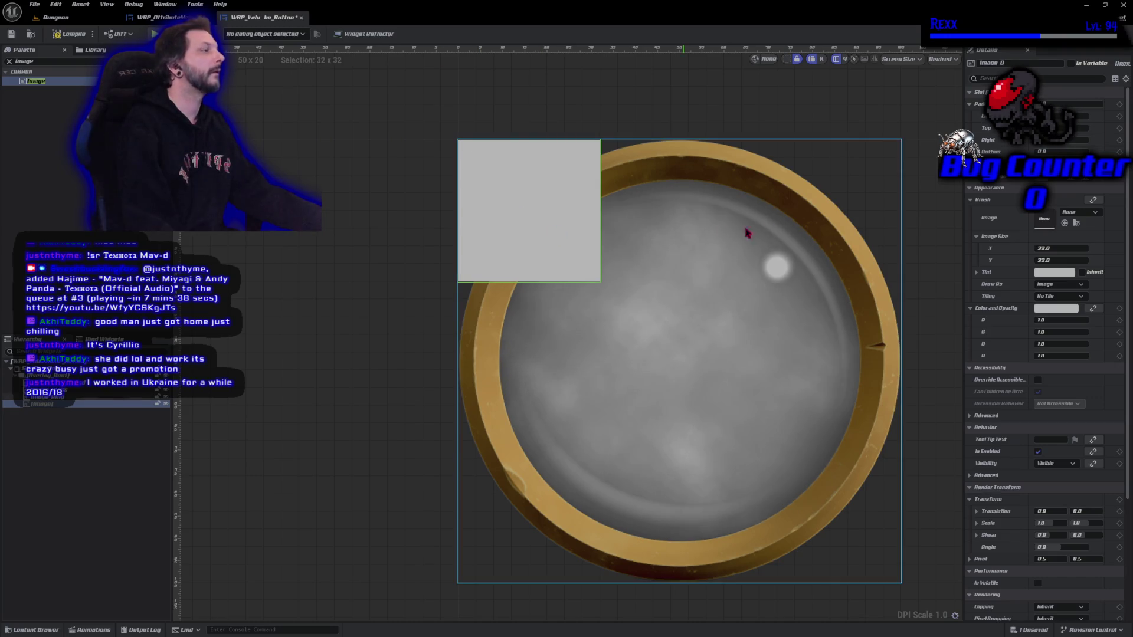
Step: Make the image fill the globe's width and height, and rename it Image_Icon
left_click(1091, 181)
left_click(1092, 184)
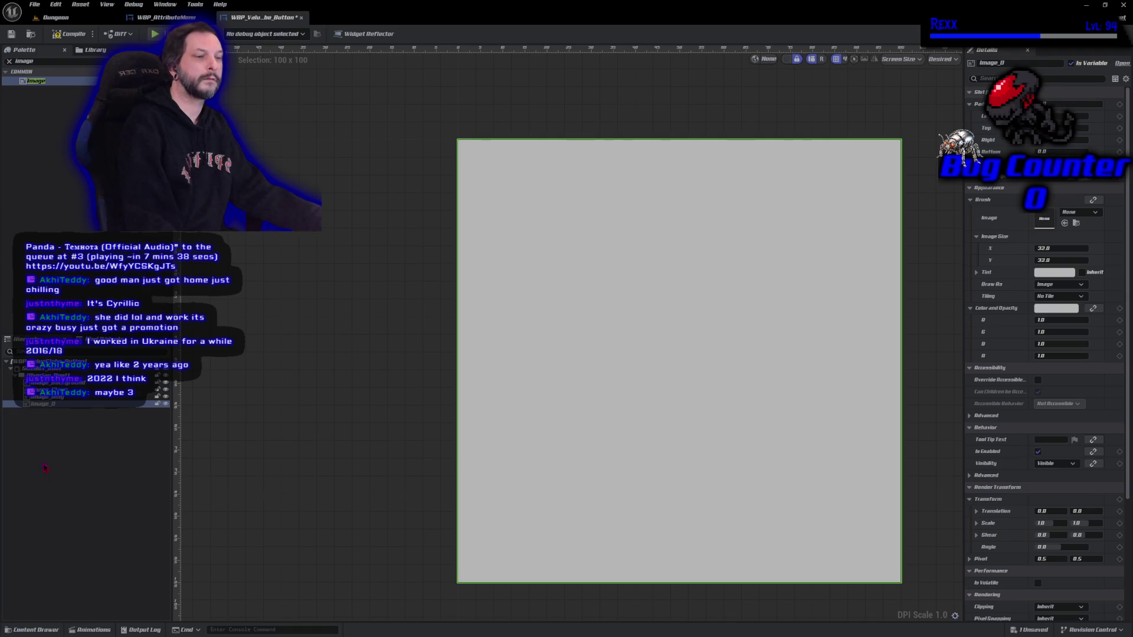
key("F2")
key("Return")
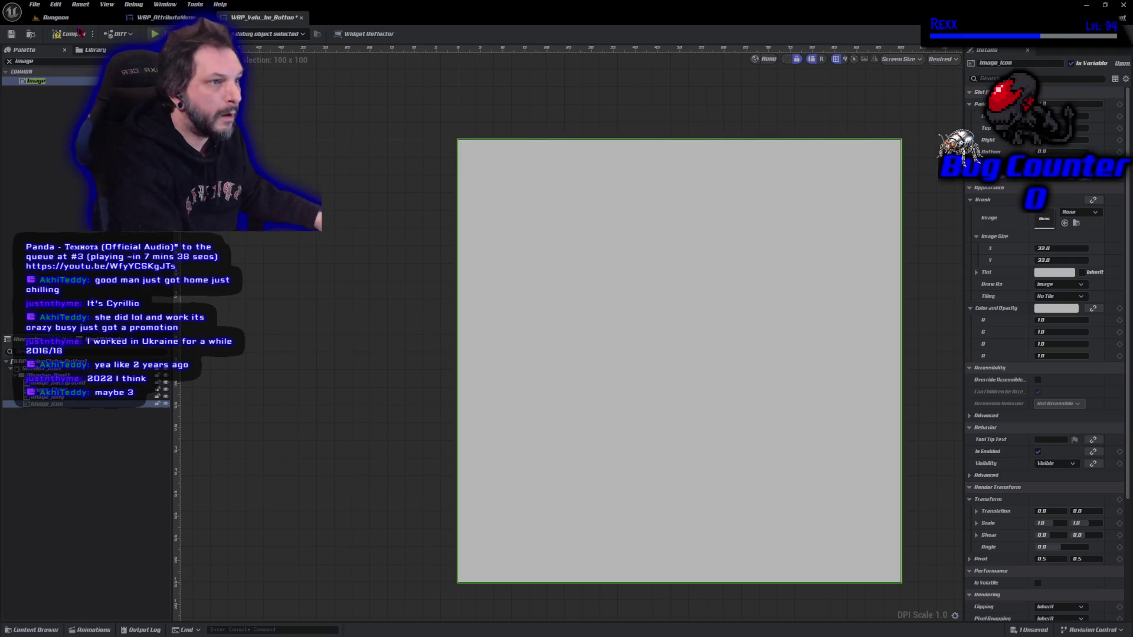
Step: Set the icon's brush image to the Locked padlock texture and compile the blueprint
left_click(10, 62)
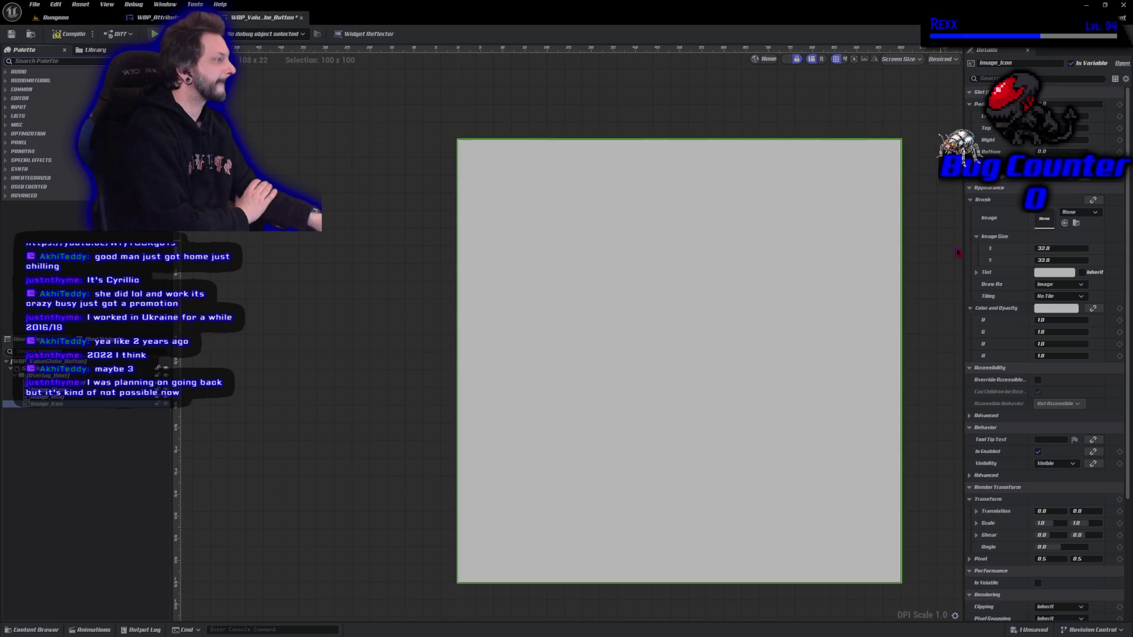
left_click(1078, 213)
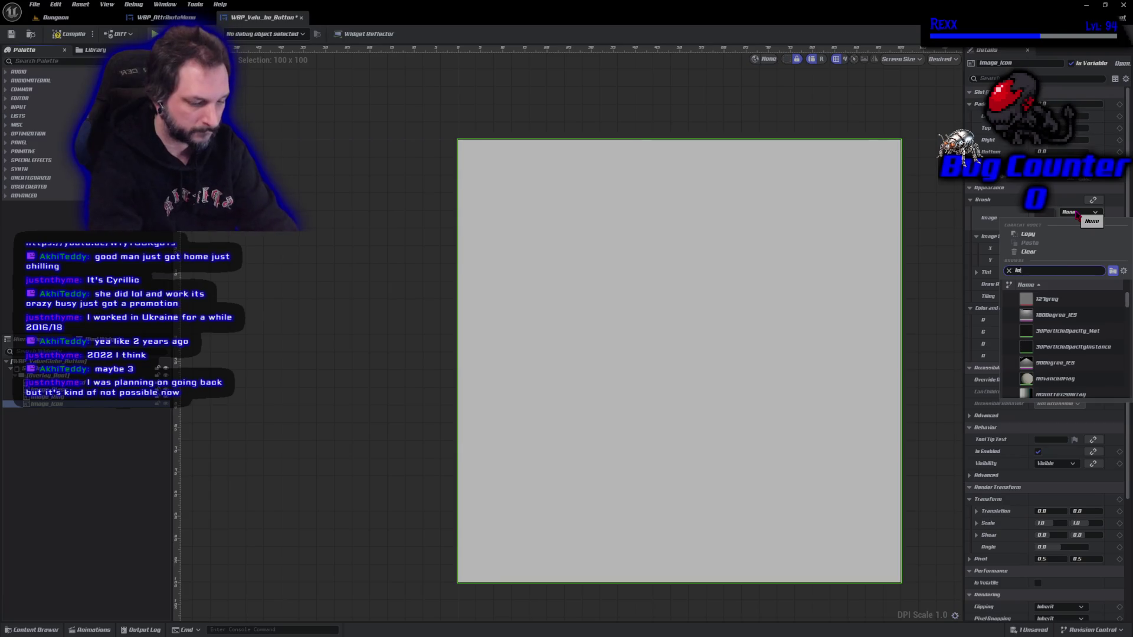
type("ck")
left_click(1085, 300)
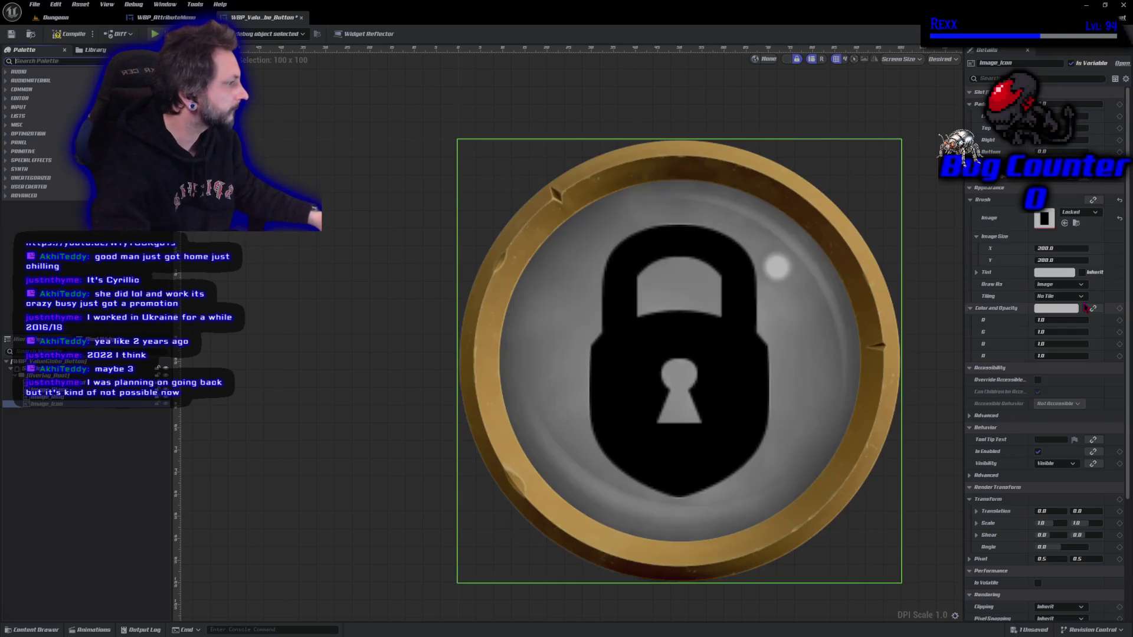
left_click(69, 34)
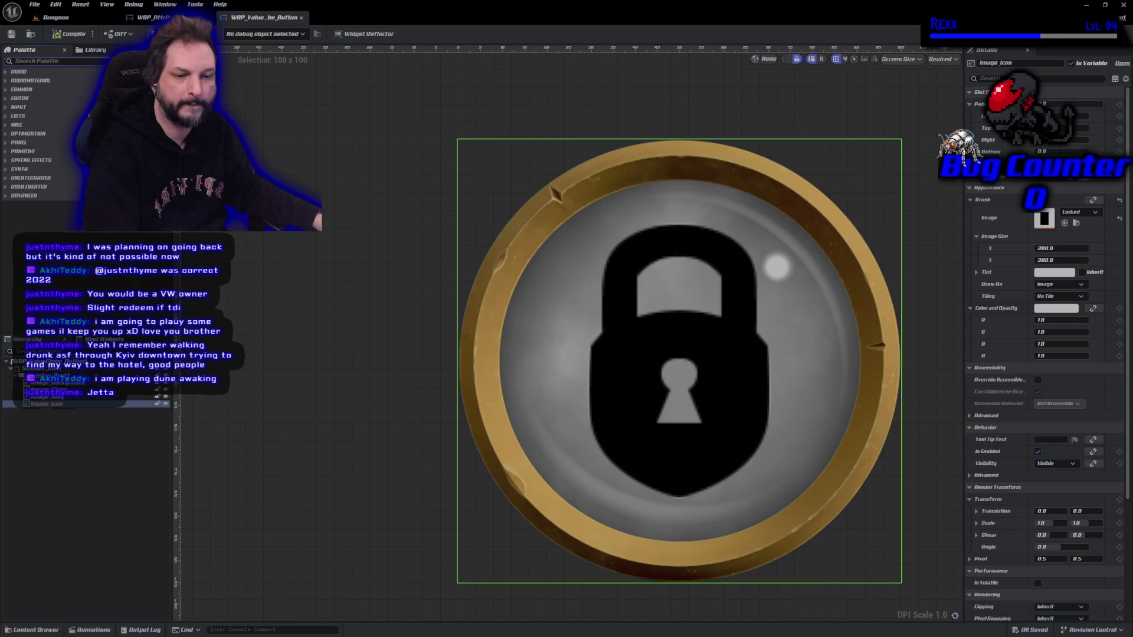
Step: Move the browser window showing the red sports car photo over the editor
mouse_move(0, 178)
left_mouse_down()
mouse_move(529, 174)
mouse_move(596, 230)
left_mouse_up()
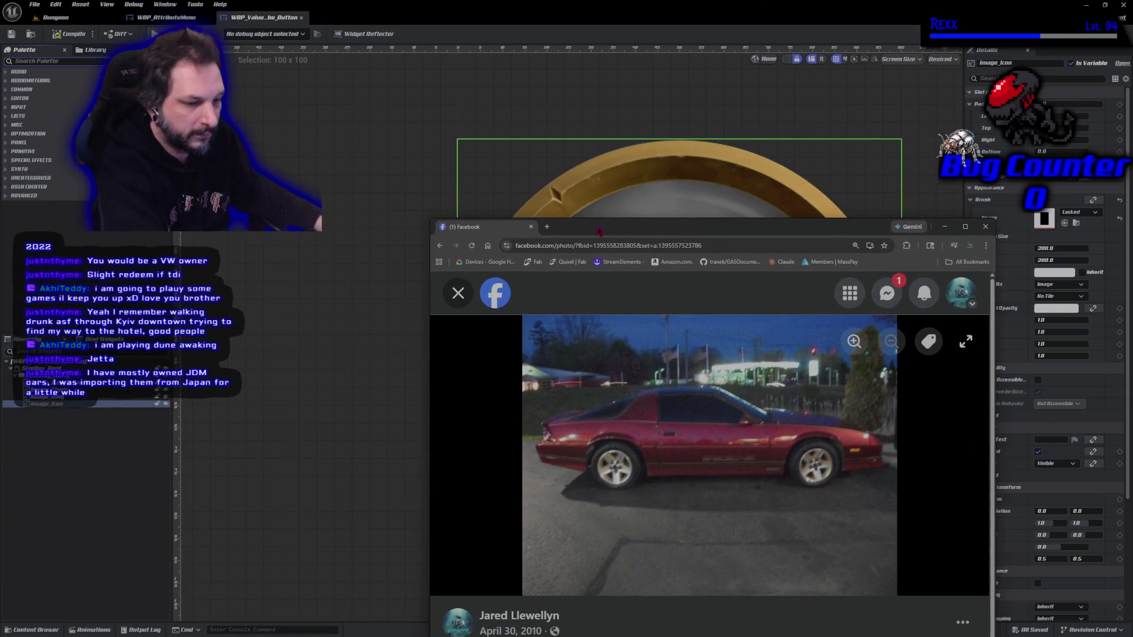